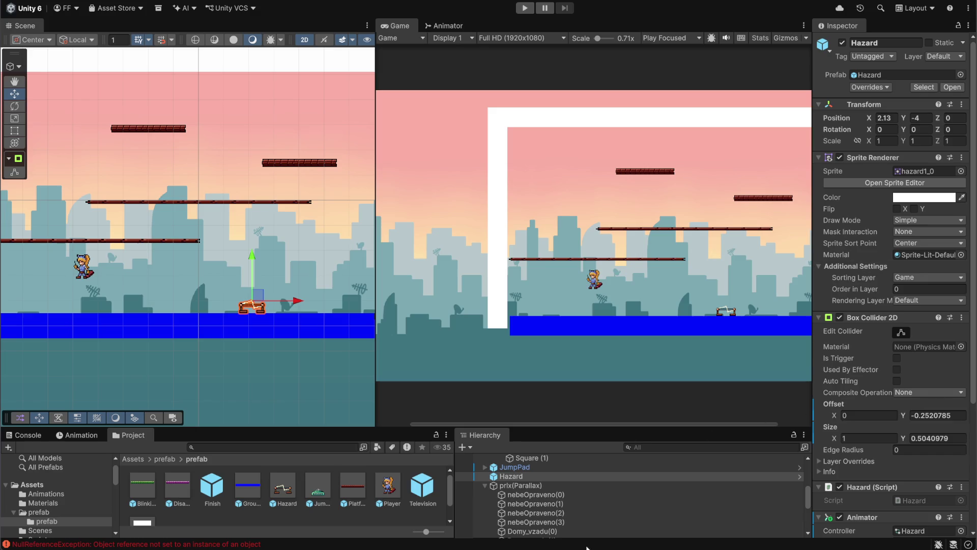
Step: Glance at Discord, then playtest the level, running and jumping the player past the hazard
key("alt+Tab")
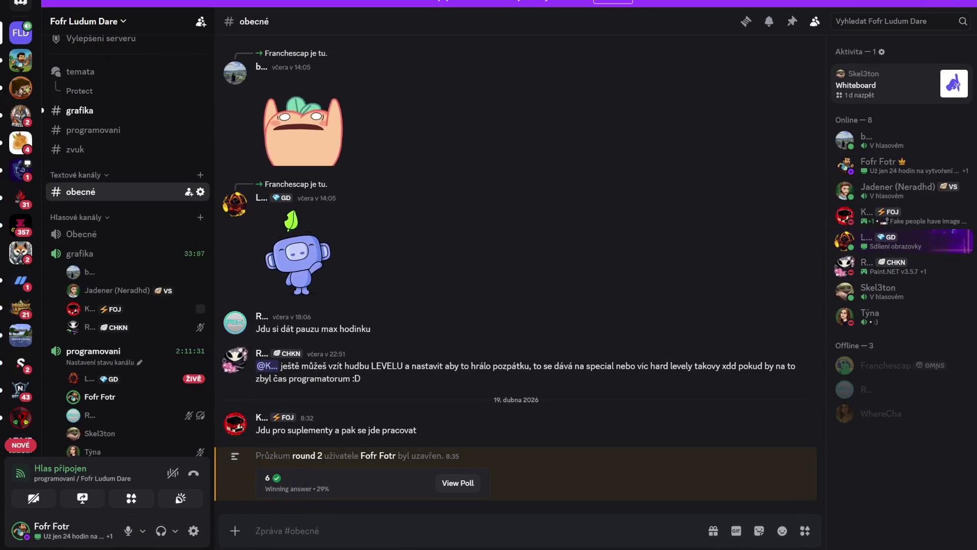
key("alt+Tab")
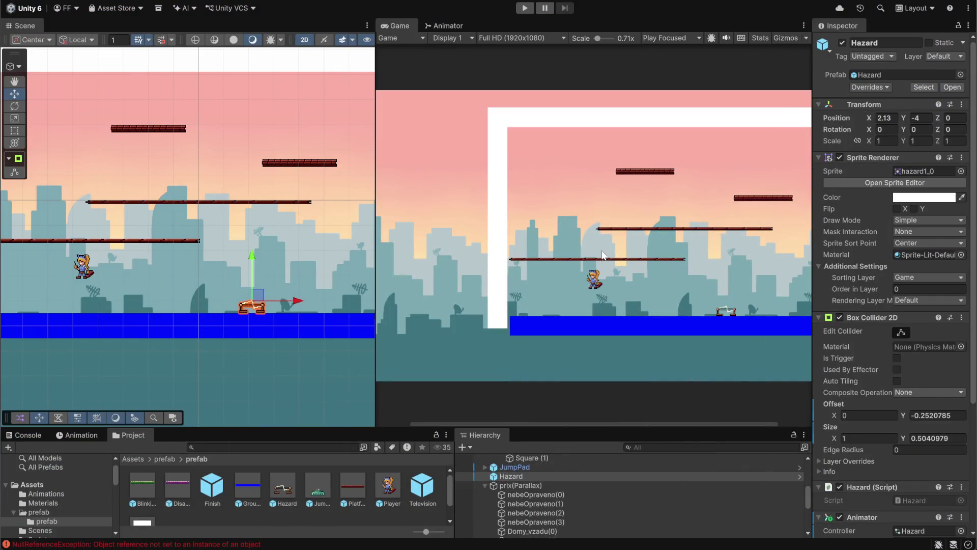
left_click(525, 8)
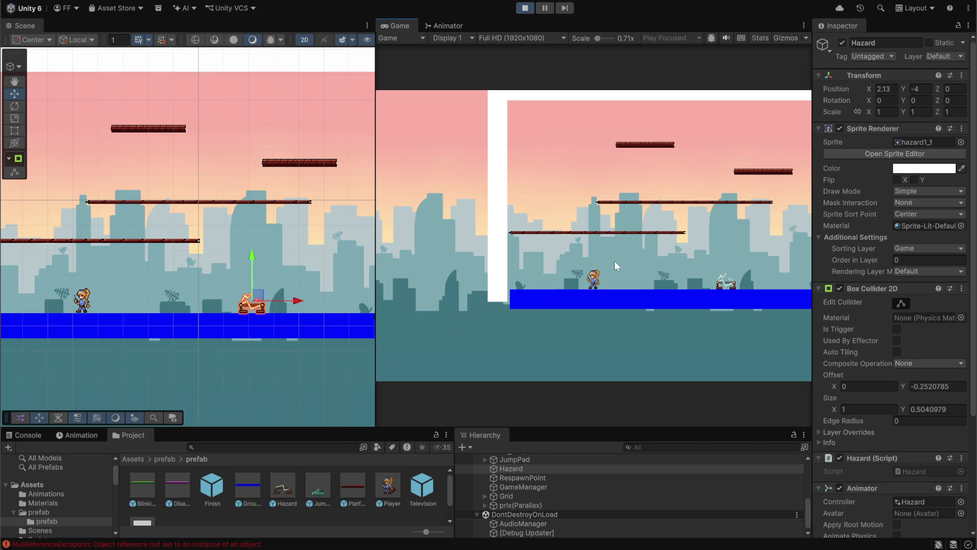
key("Right")
key("space")
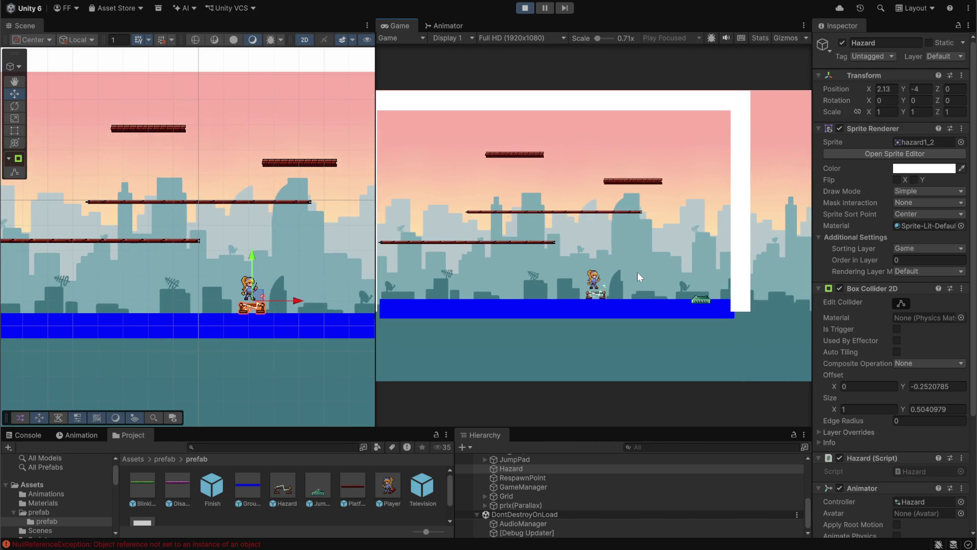
key("Right")
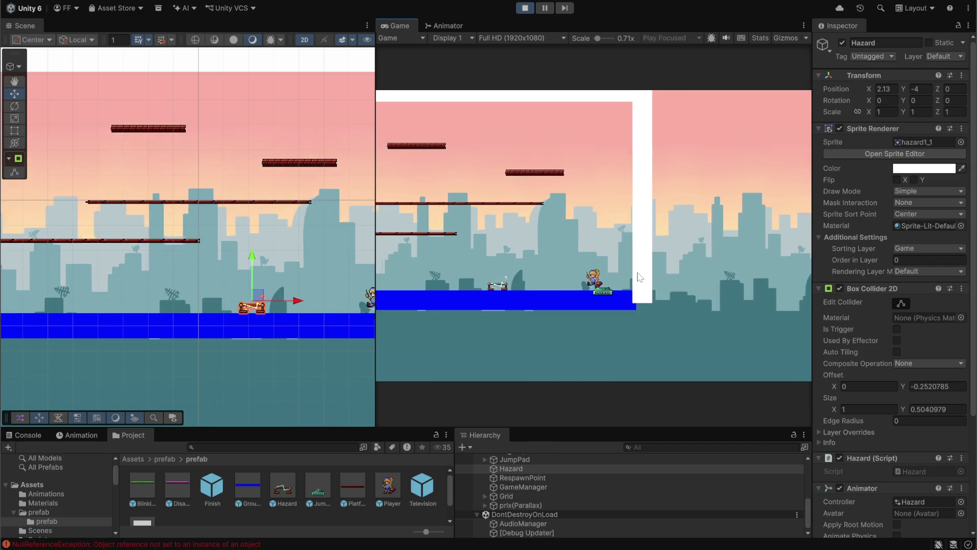
key("Left")
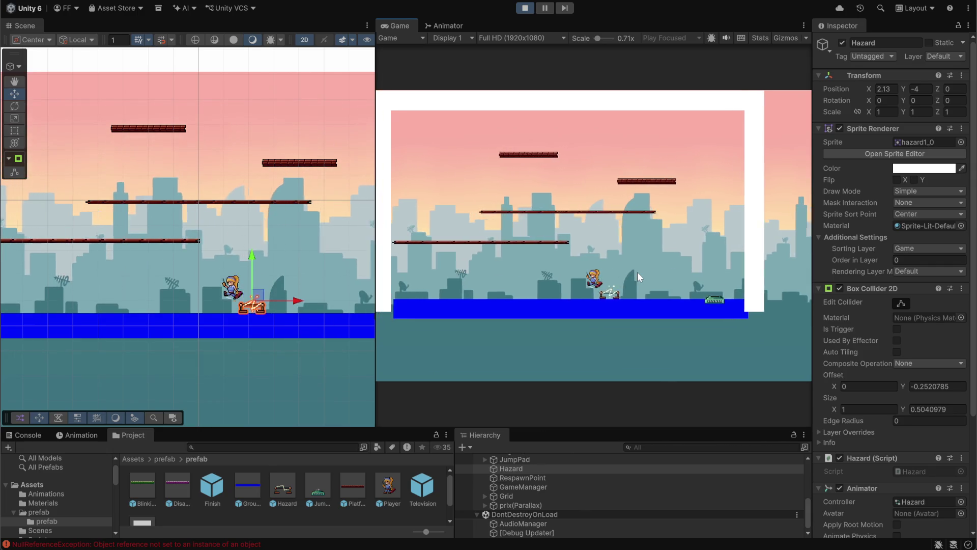
key("Left")
key("Right")
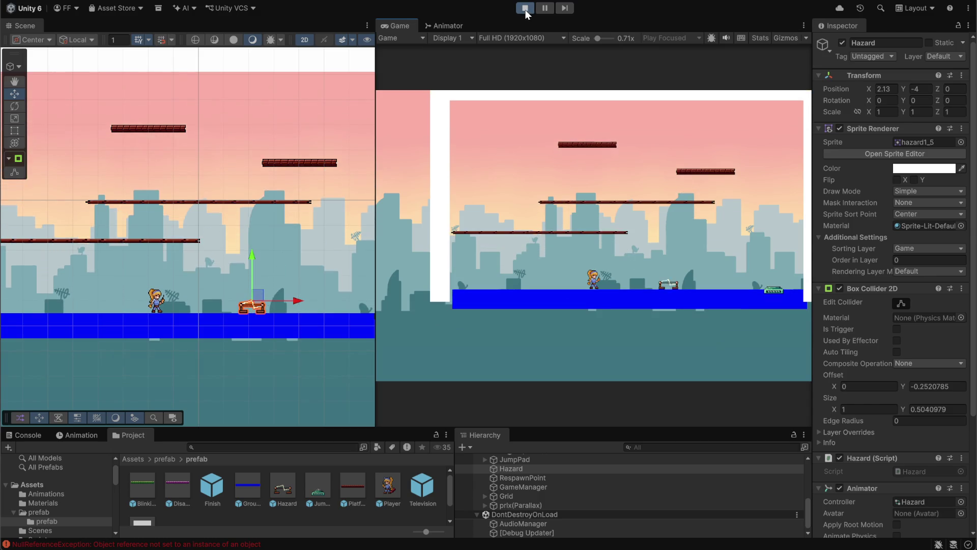
left_click(526, 8)
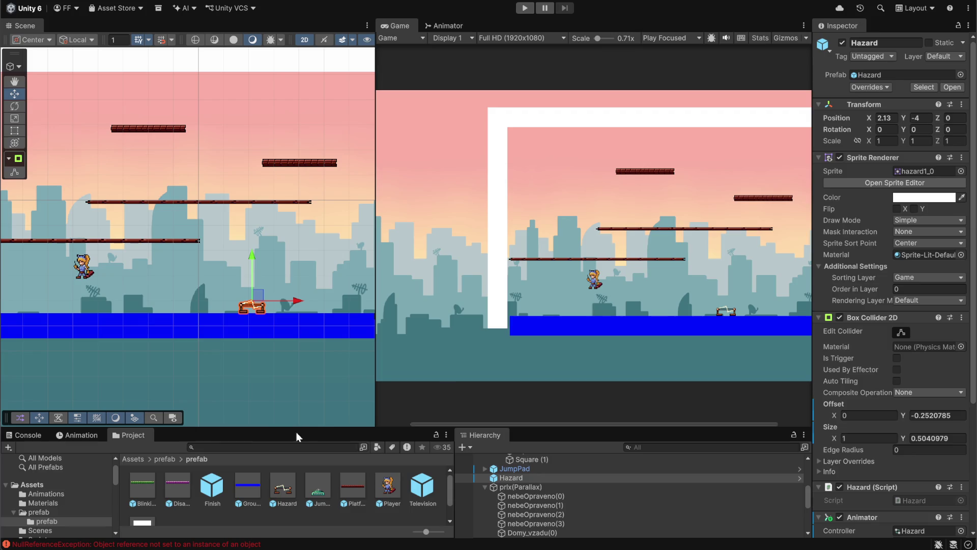
Step: Go up to Assets, open Sprites, and inspect the TV and TV fix sprites' import settings
left_click(172, 460)
left_click(133, 459)
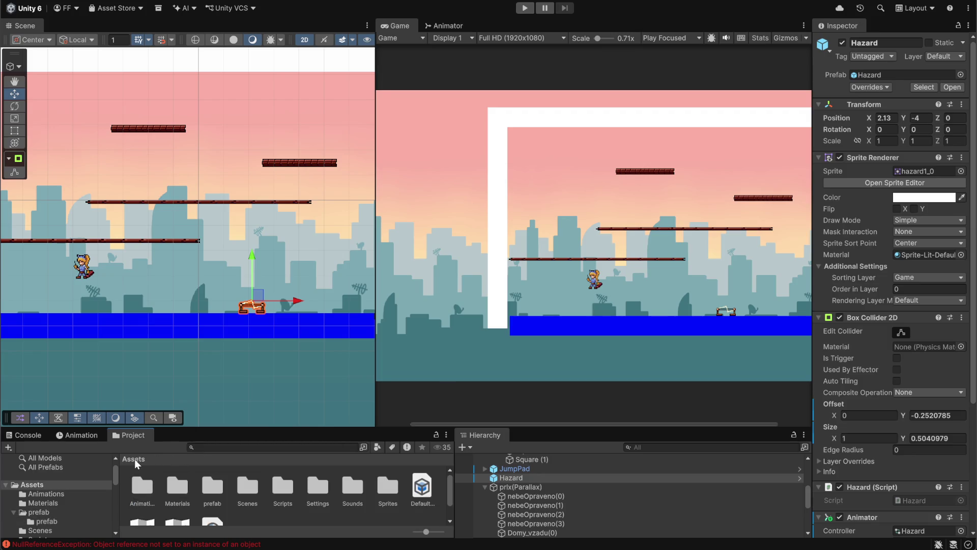
double_click(387, 482)
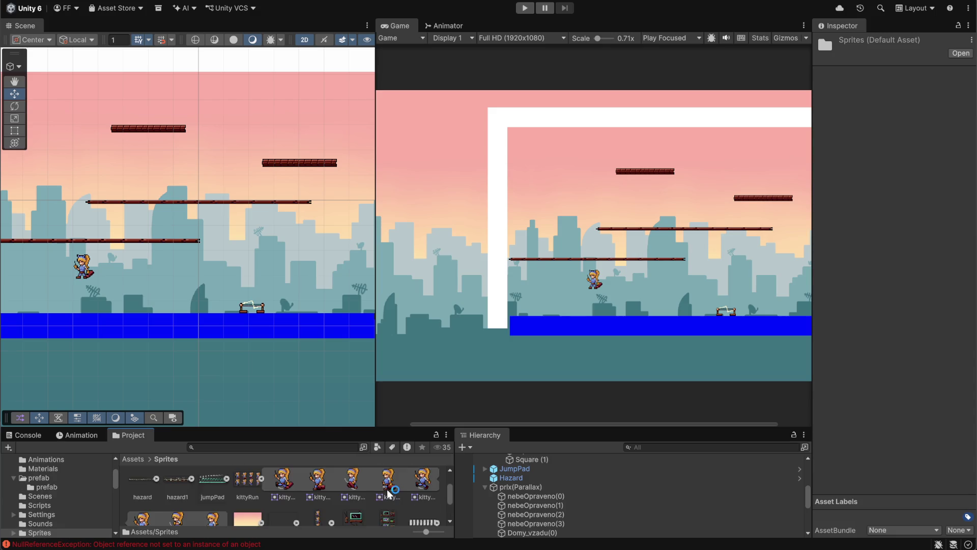
left_click(354, 490)
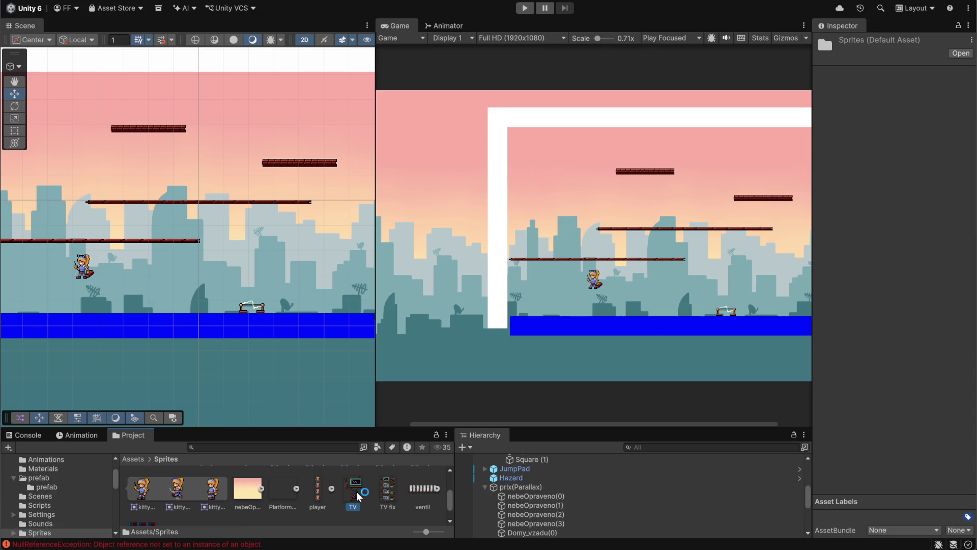
left_click(394, 488)
scroll(377, 490, "down", 1)
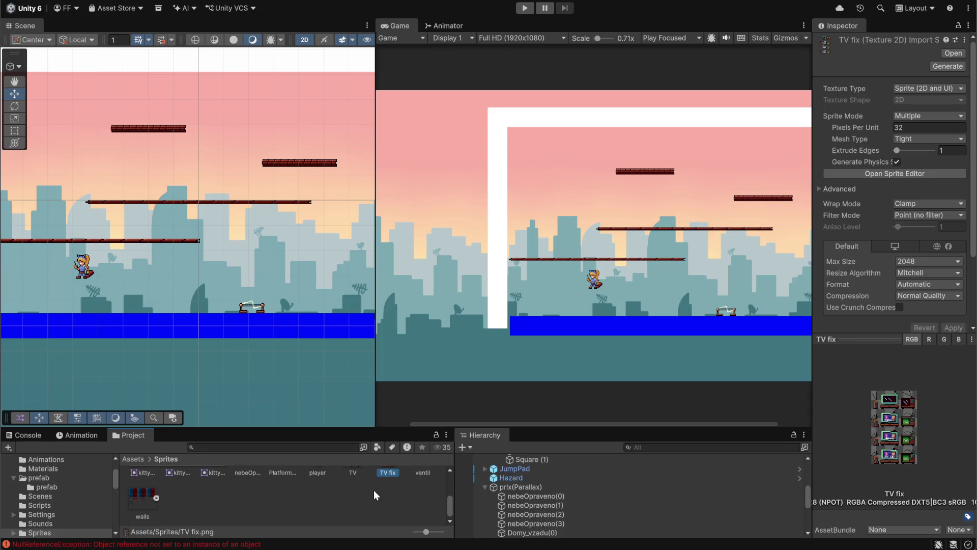
scroll(373, 491, "up", 1)
scroll(373, 491, "up", 2)
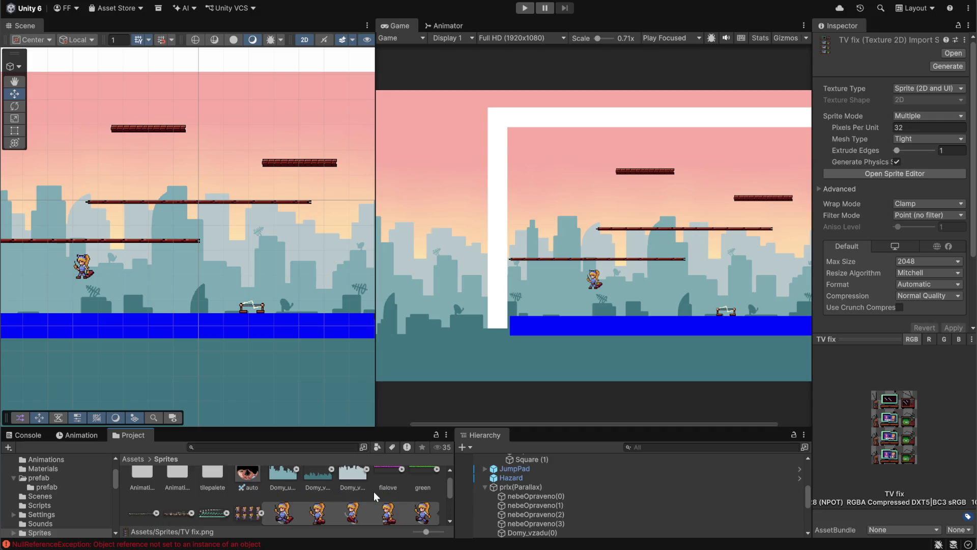
scroll(313, 503, "down", 2)
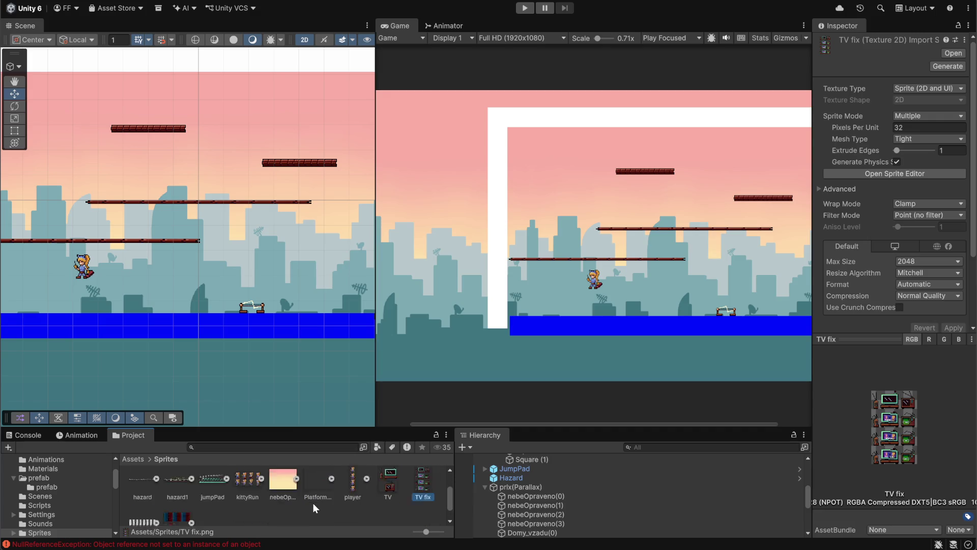
scroll(313, 503, "up", 2)
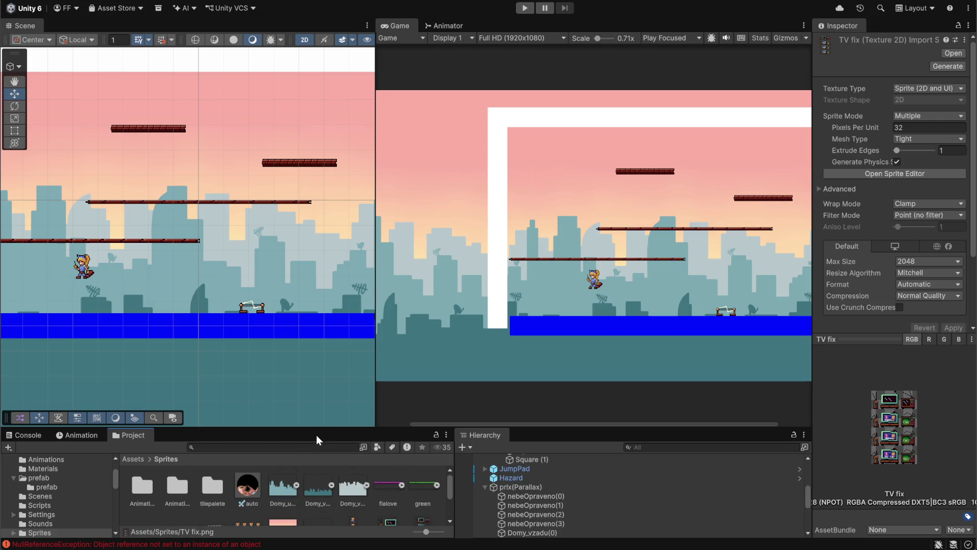
Step: Make the lower asset and hierarchy panels taller, clear the selection, and start the level again
left_click_drag(320, 428, 321, 388)
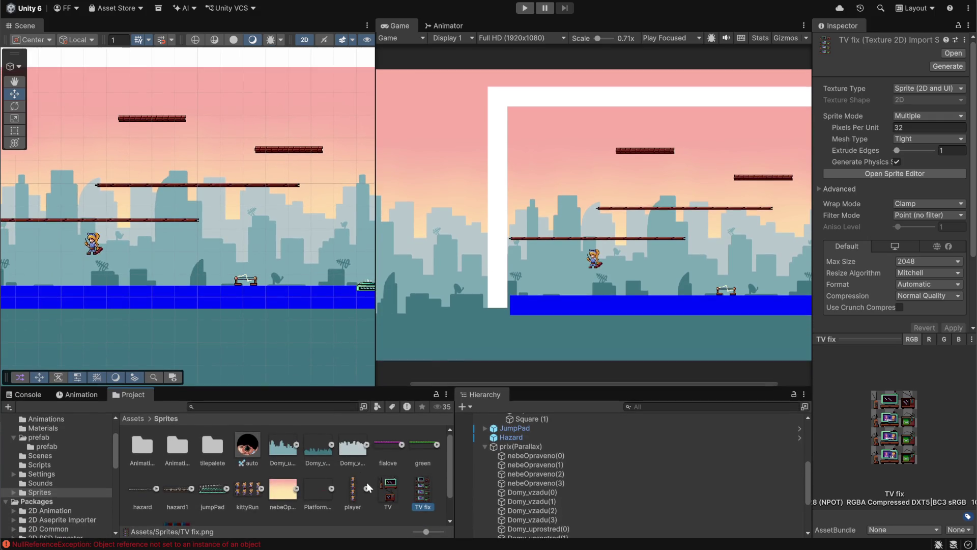
scroll(351, 494, "down", 1)
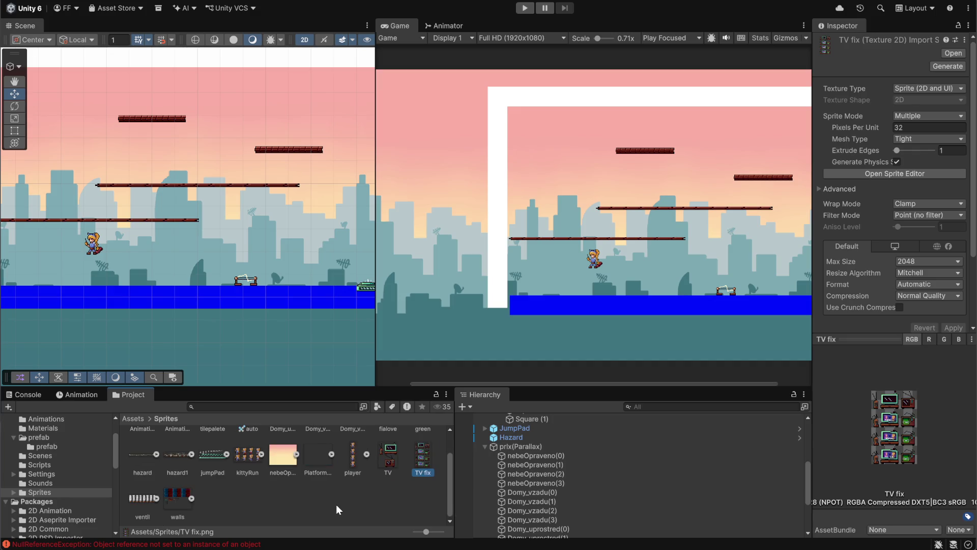
left_click(337, 502)
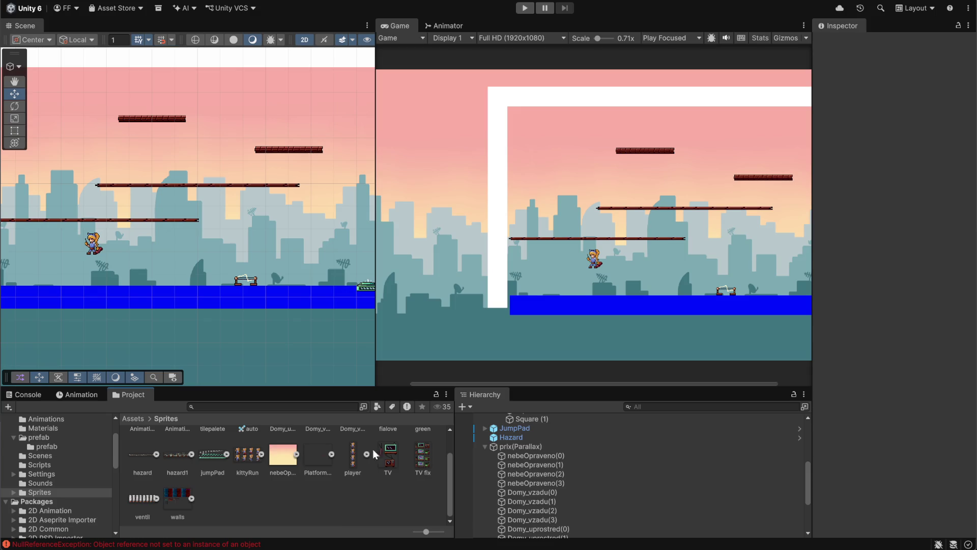
scroll(381, 510, "up", 1)
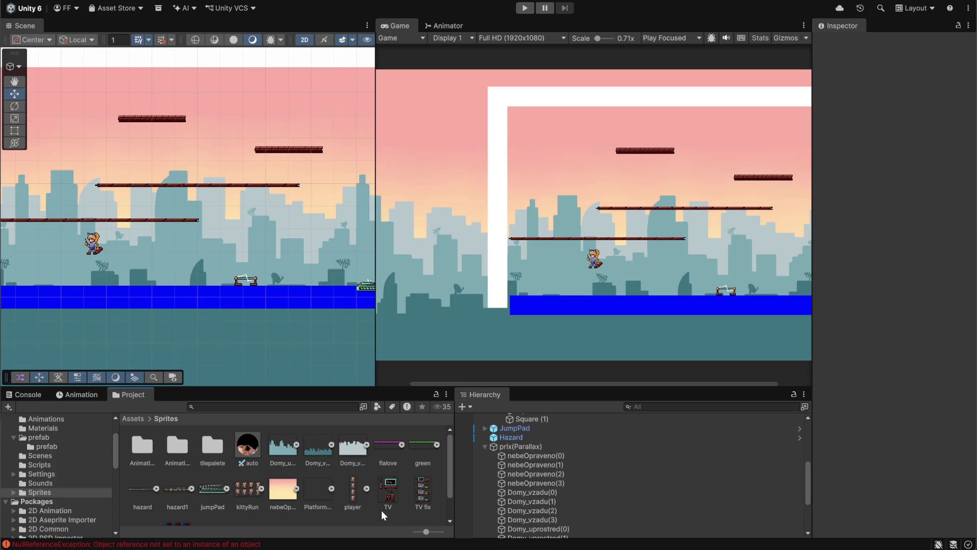
scroll(380, 510, "down", 1)
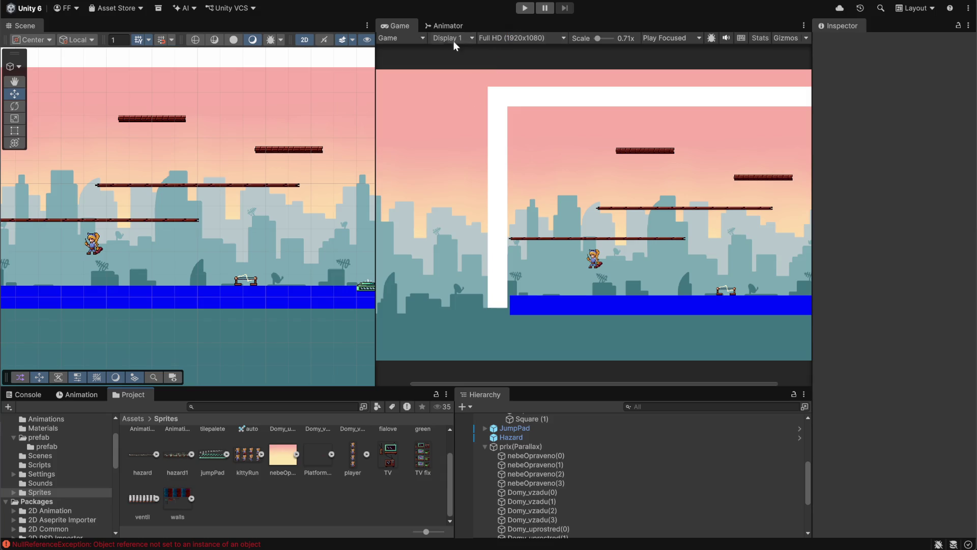
left_click(524, 8)
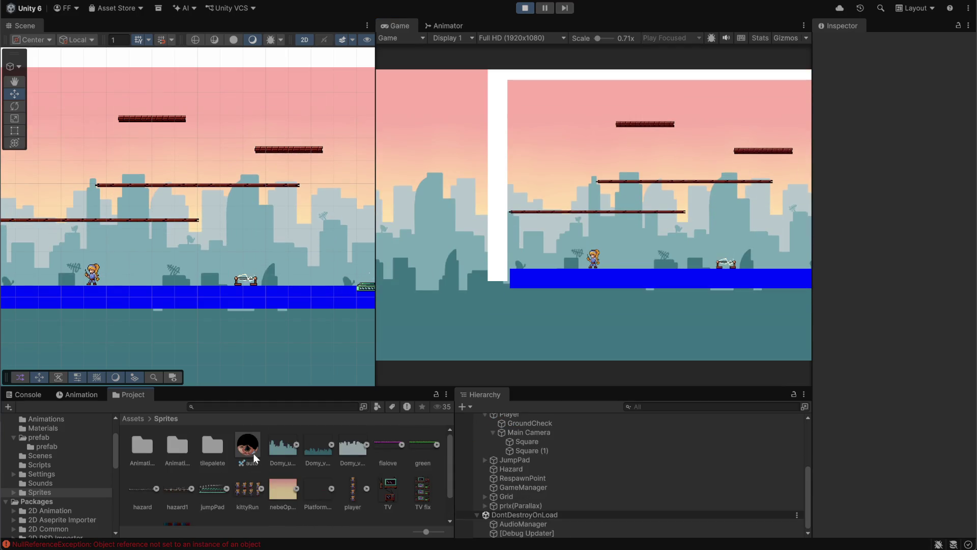
Step: Select auto.png to show its import settings, preview it in an image viewer, then close the viewer
left_click(254, 453)
double_click(253, 453)
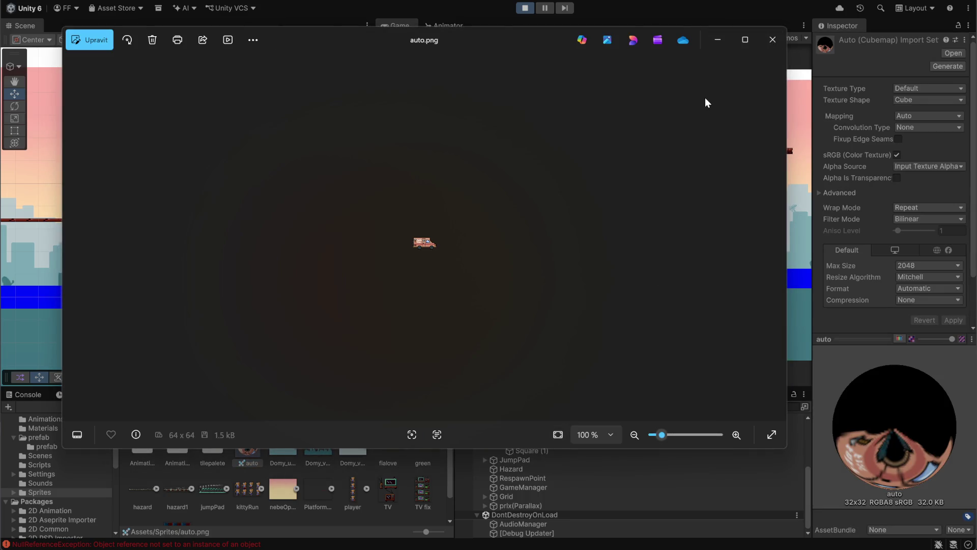
left_click(773, 39)
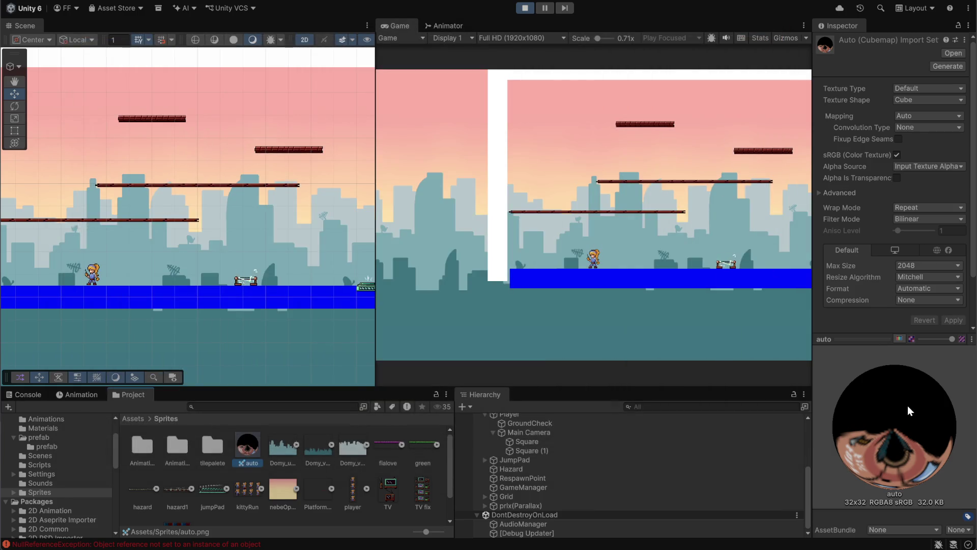
Step: Set the auto texture's shape to 2D instead of Cube and apply the import settings
right_click(256, 452)
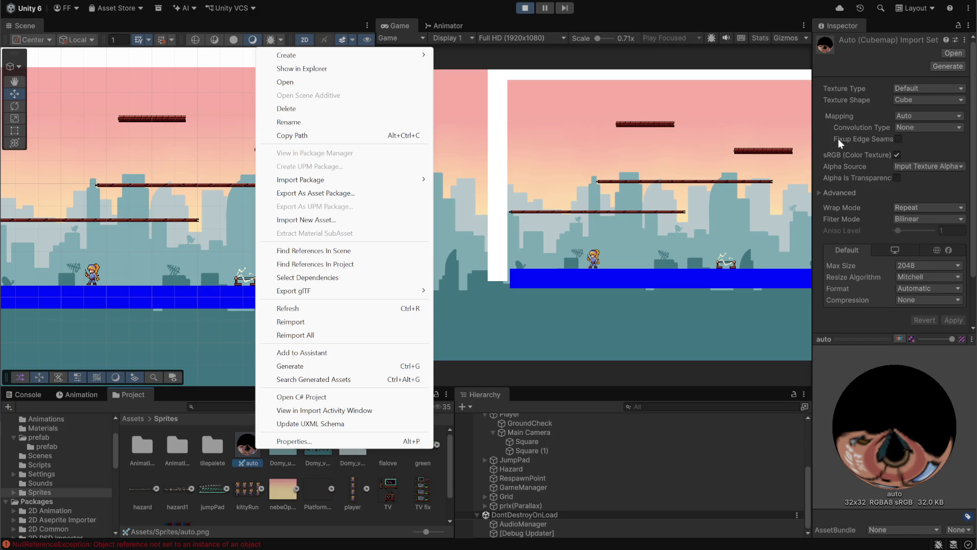
left_click(952, 168)
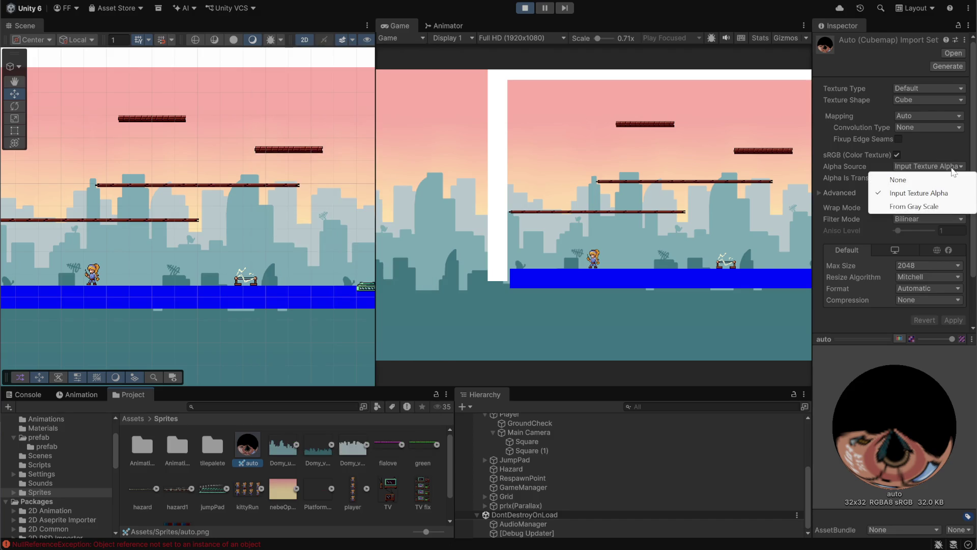
left_click(923, 100)
left_click(922, 101)
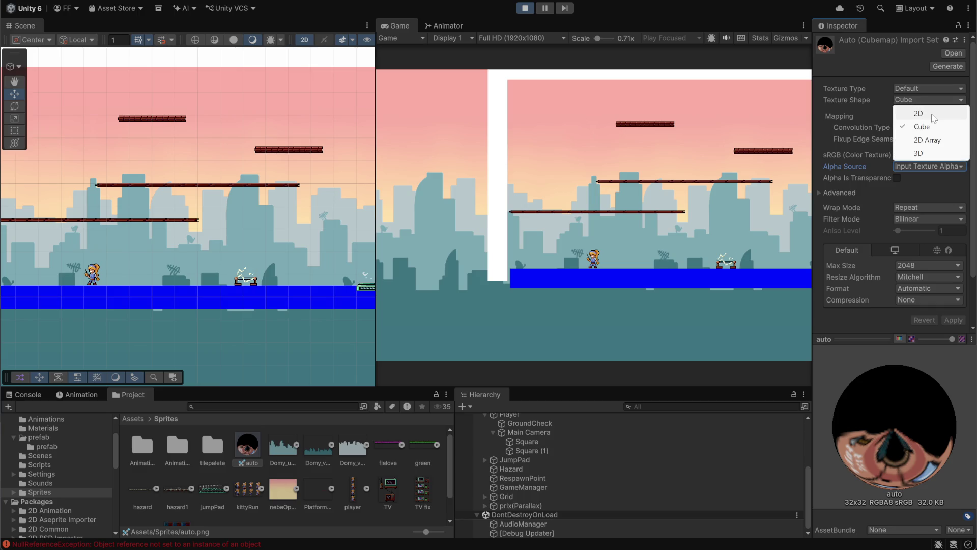
left_click(932, 115)
left_click(953, 281)
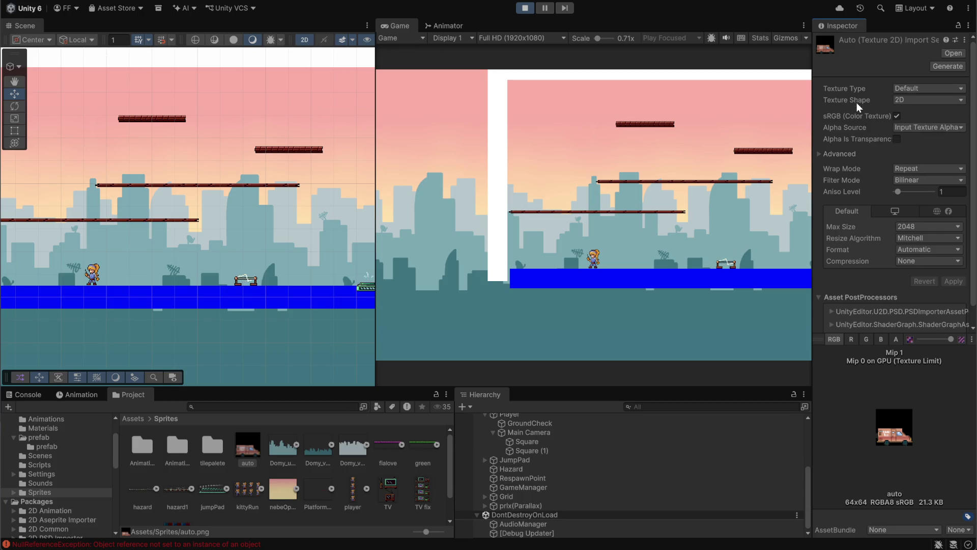
Step: Keep Bilinear filtering, stop the game, then discard the unapplied Cube shape change when selecting Domy_uprostred
left_click(921, 180)
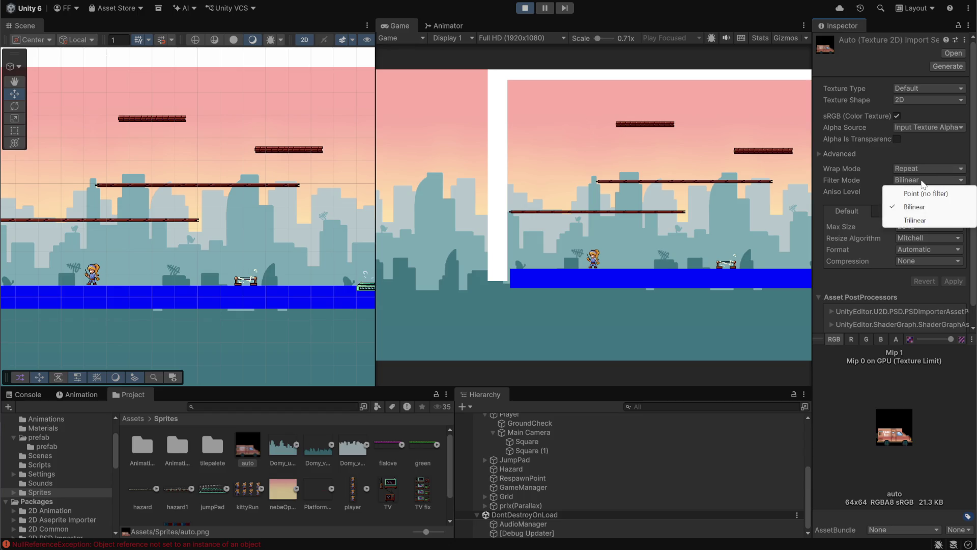
left_click(874, 61)
left_click(524, 8)
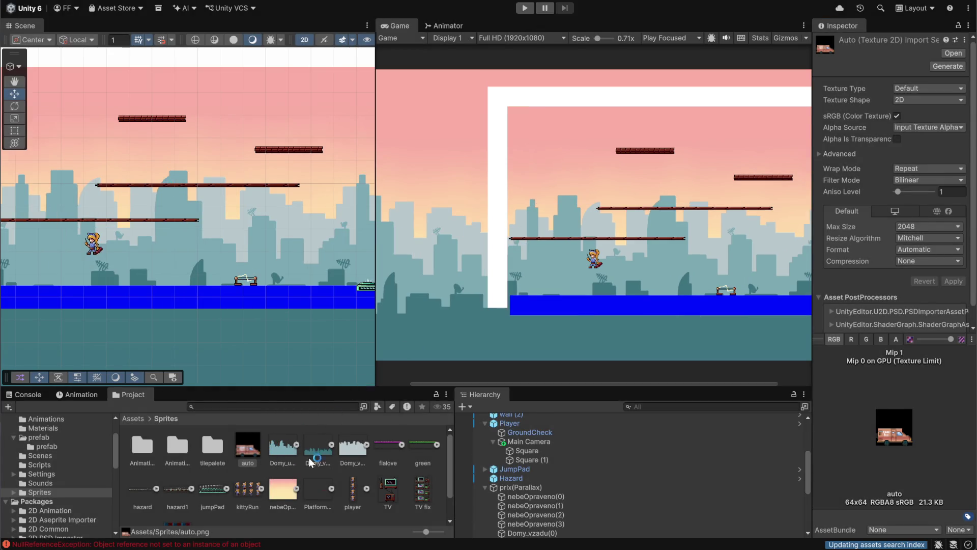
key("Down")
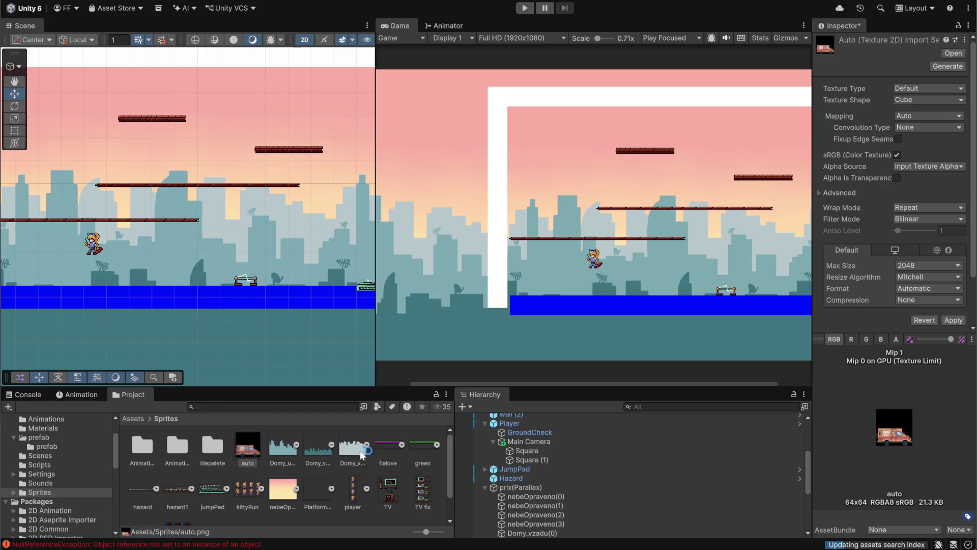
left_click(271, 455)
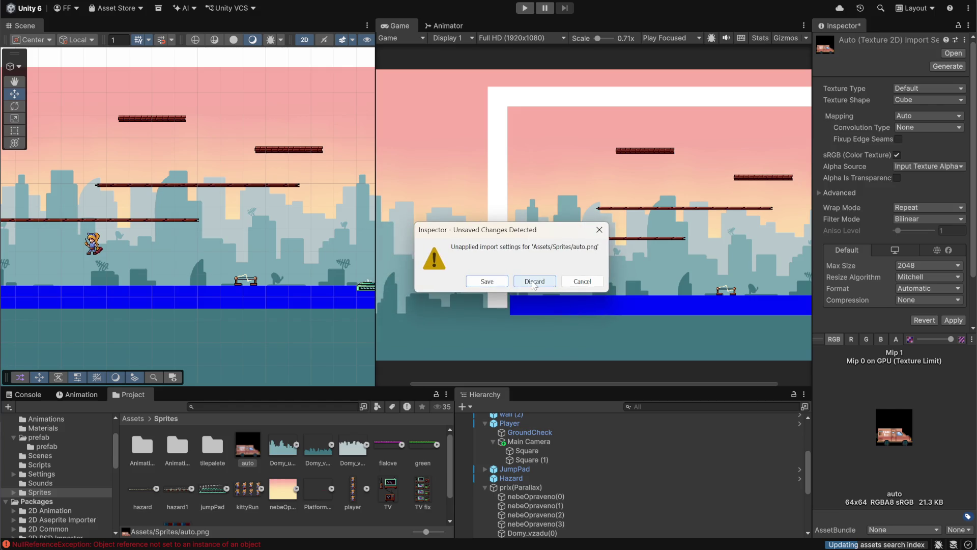
left_click(534, 283)
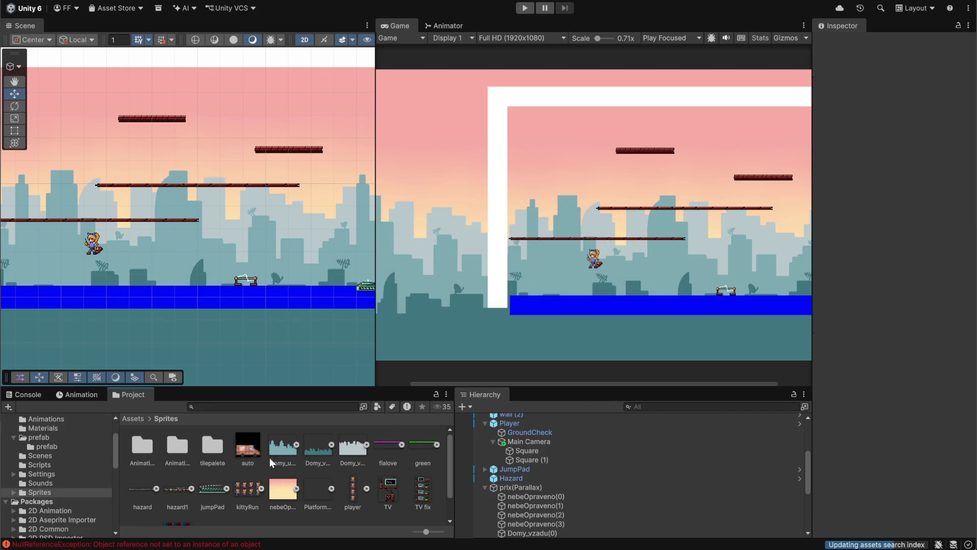
Step: Inspect the auto sprite's filter mode, leaving Bilinear, and toggle its advanced import settings
left_click(255, 447)
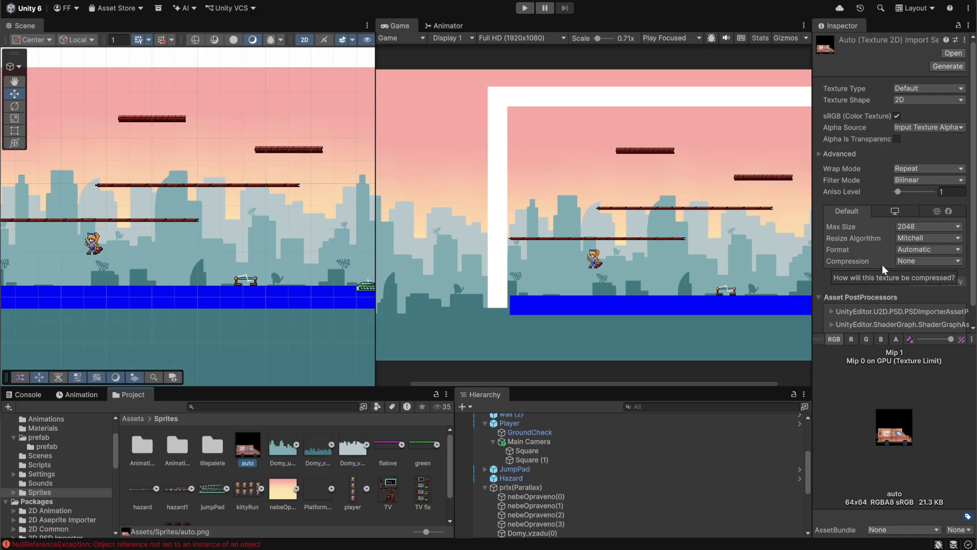
left_click(923, 178)
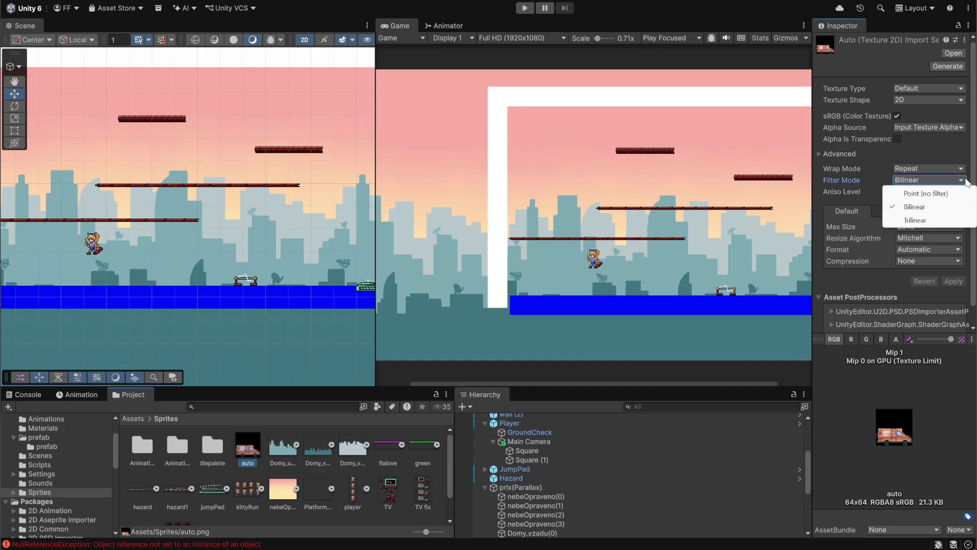
left_click(967, 158)
left_click(967, 156)
left_click(880, 154)
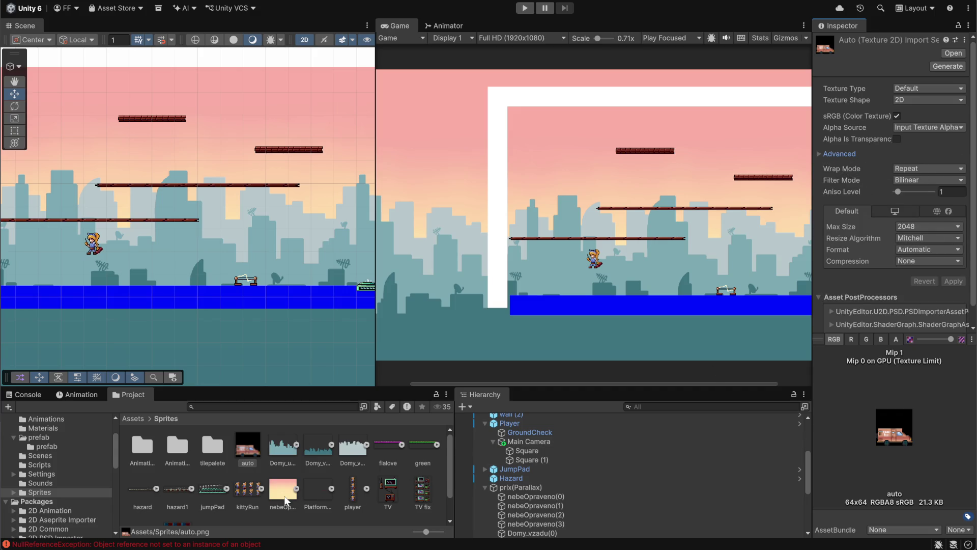
Step: Step through Domy_uprostred and TV, reopen the Sprites folder, and switch to Discord
key("Right")
key("Left")
key("Down")
key("Right")
key("Right")
key("Right")
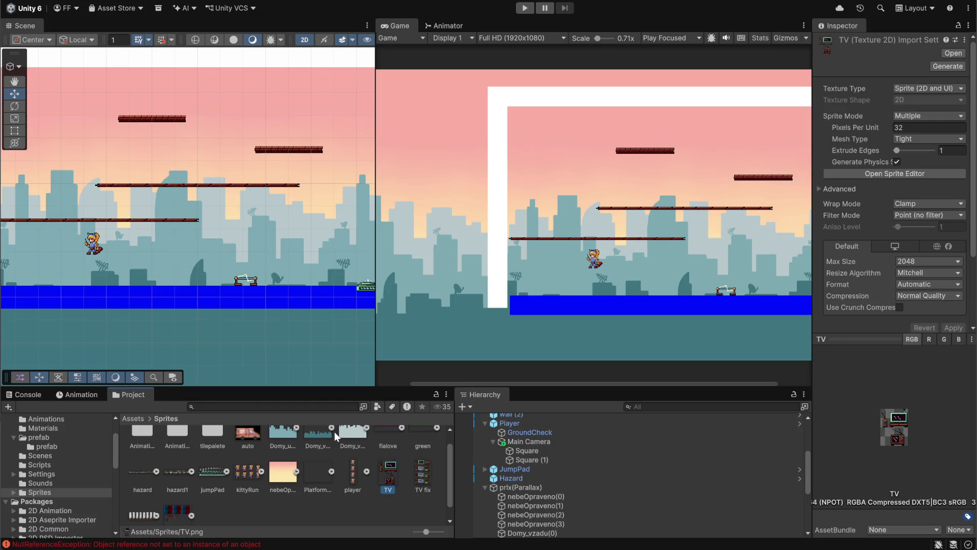
key("BackSpace")
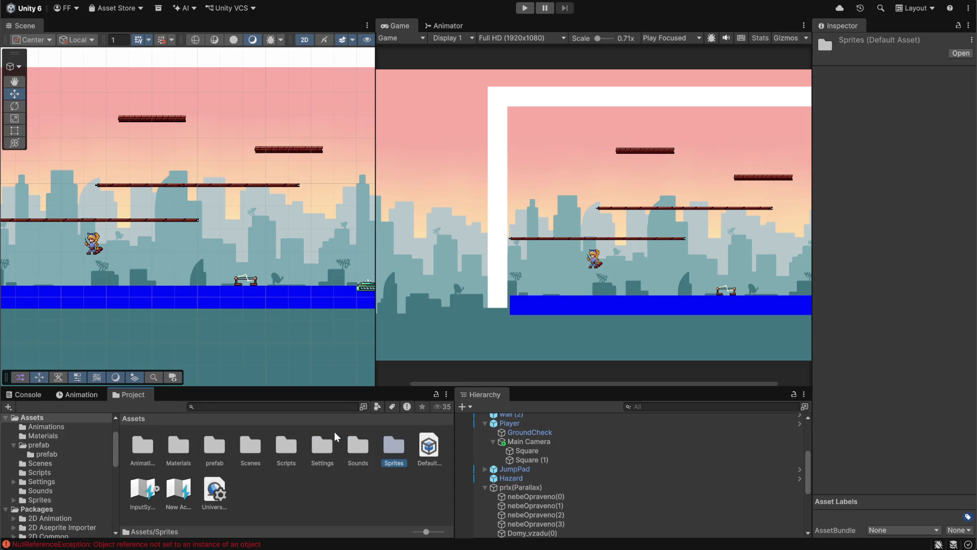
double_click(398, 452)
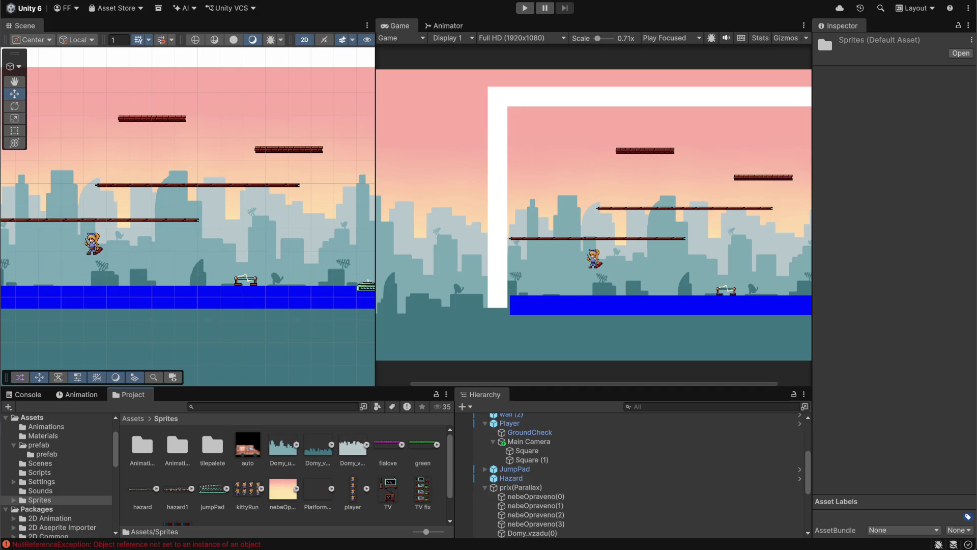
key("alt+Tab")
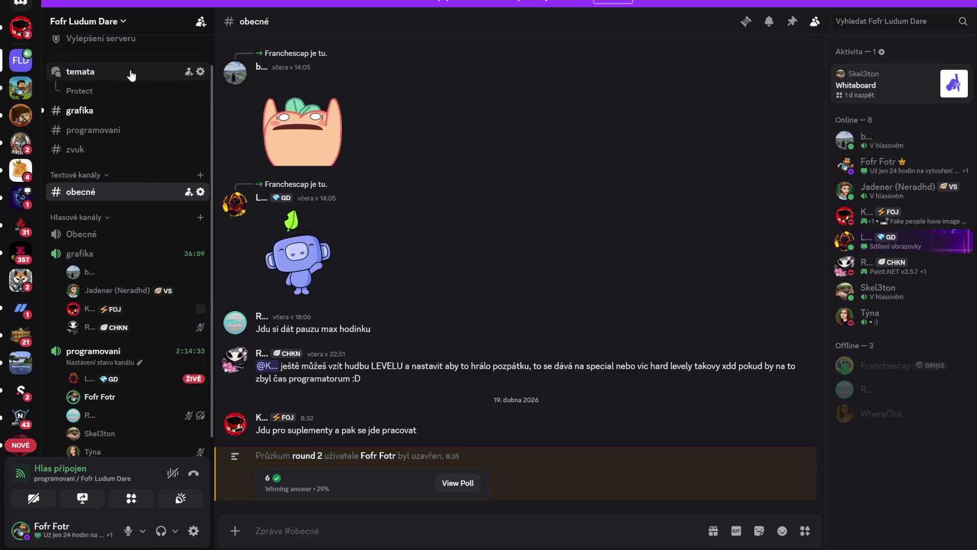
Step: Play the teammate's menuintro.wav in the DM, skip to its end, and return to #obecné
left_click(23, 31)
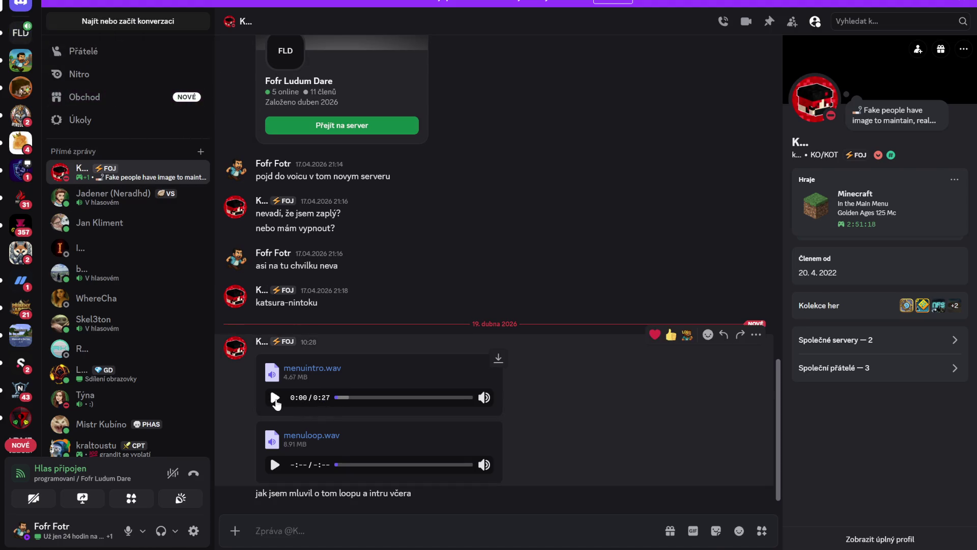
left_click(276, 403)
left_click(128, 531)
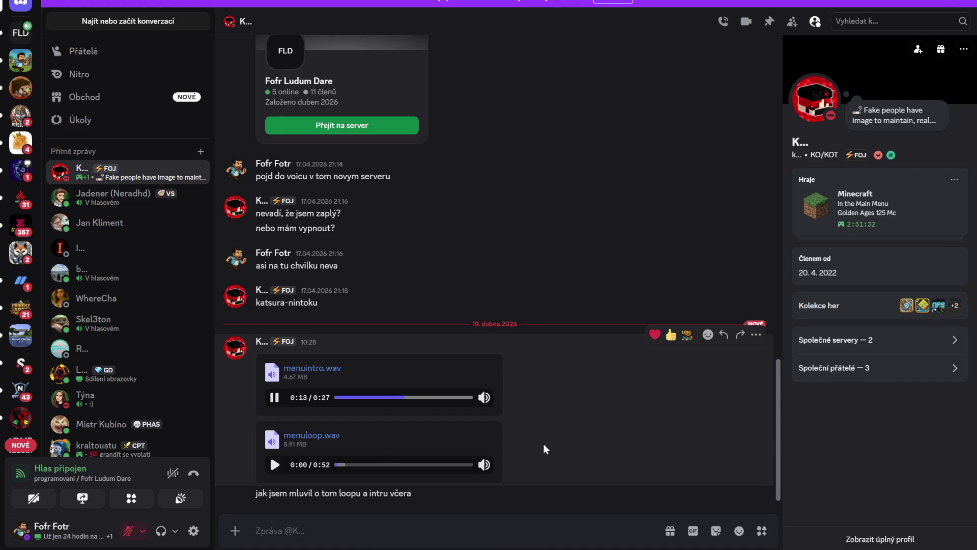
left_click(443, 397)
left_click(466, 398)
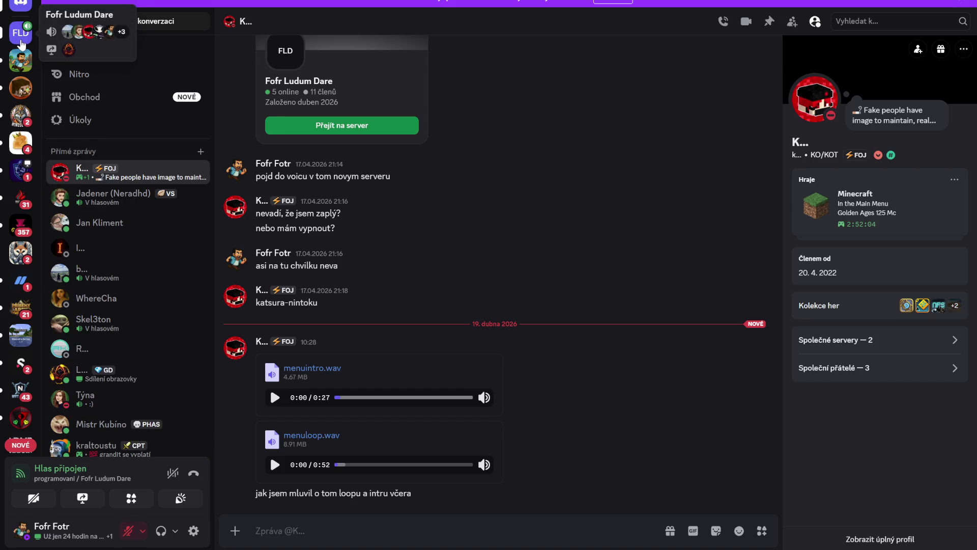
left_click(20, 32)
mouse_move(143, 317)
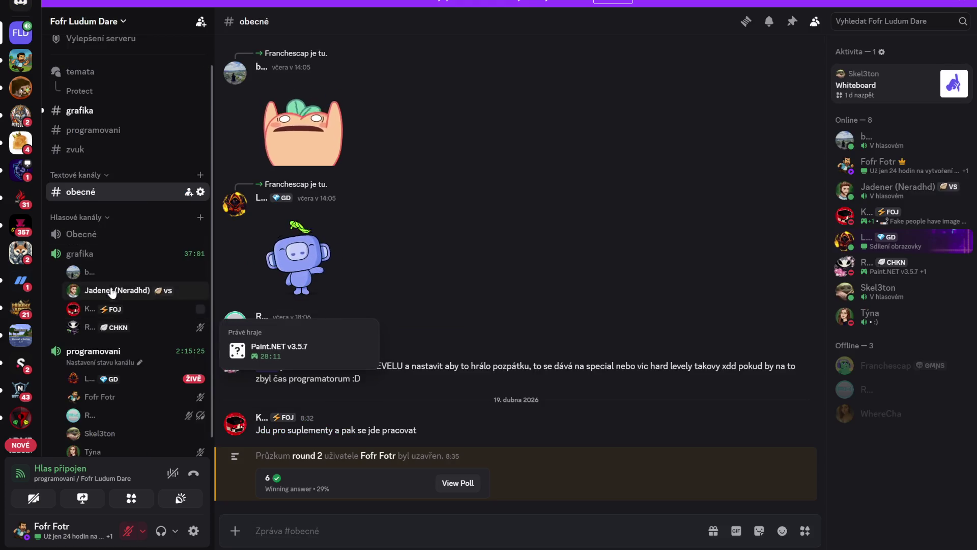
Step: Join the grafika voice channel and close the 'Hledáš nějakou zábavu?' suggestions panel
left_click(113, 255)
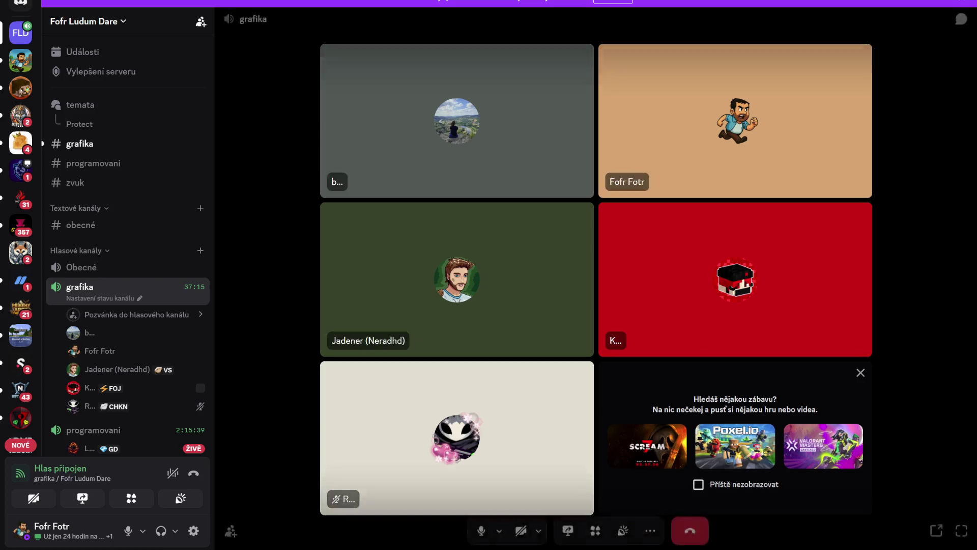
left_click(860, 374)
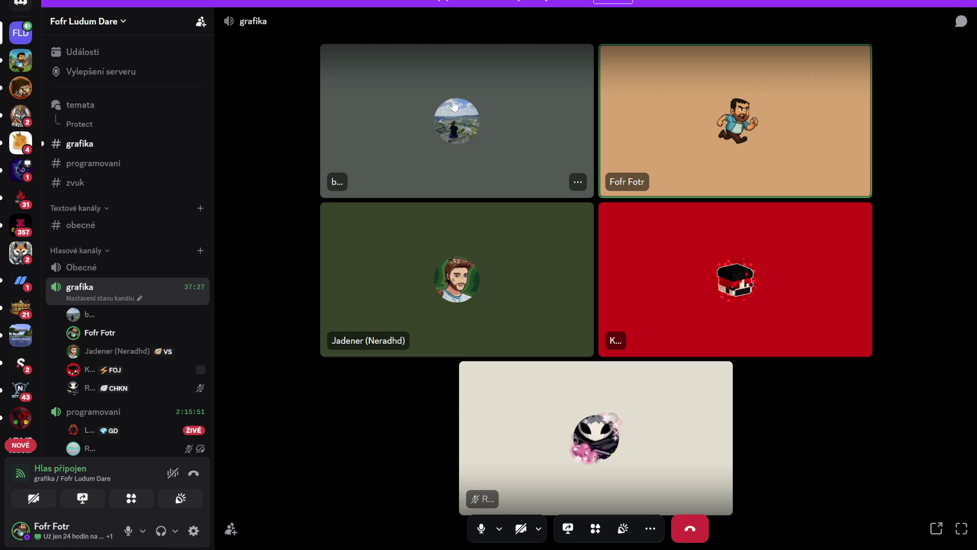
mouse_move(188, 182)
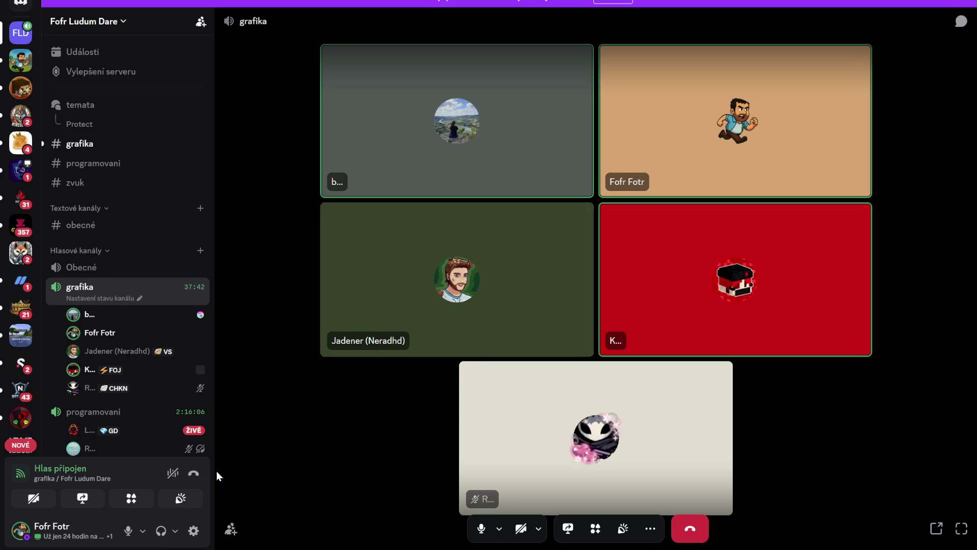
mouse_move(200, 370)
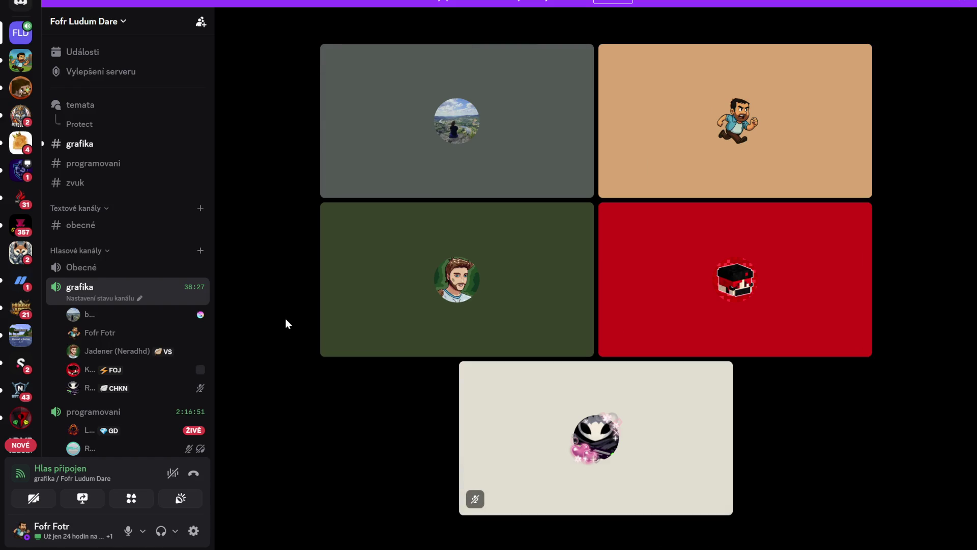
mouse_move(283, 334)
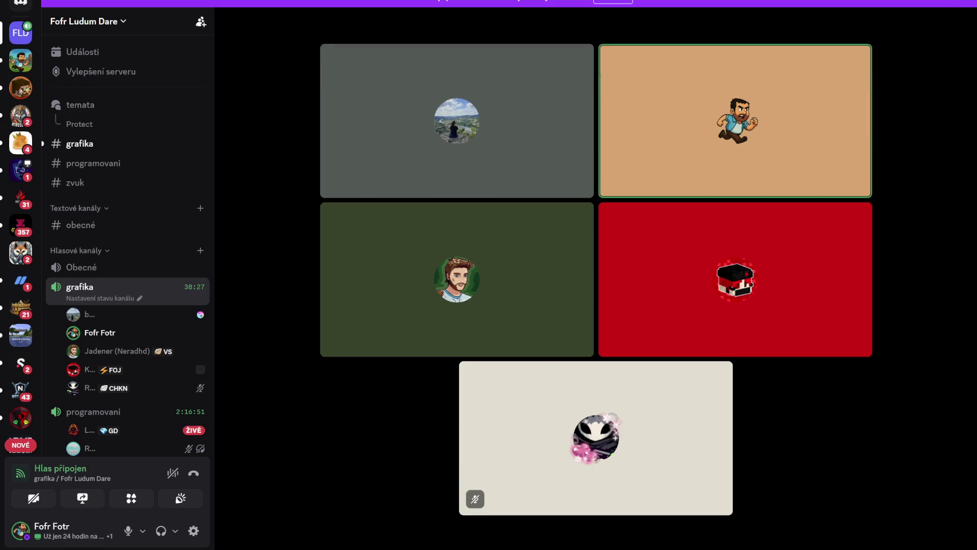
mouse_move(515, 549)
left_click(20, 4)
Step: Play menuloop.wav, seek to about 0:24, replay and pause it, then return to the grafika call
left_click(275, 464)
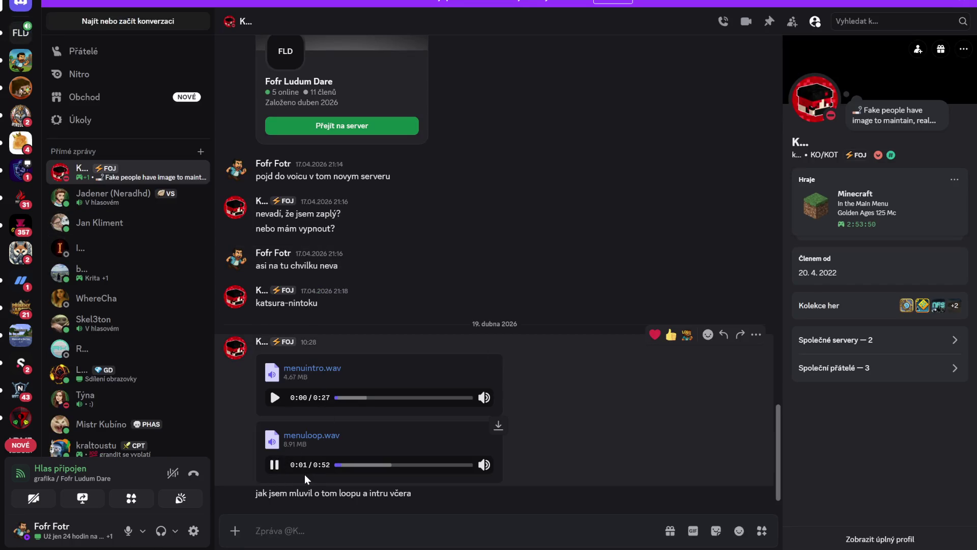
left_click_drag(338, 471, 465, 466)
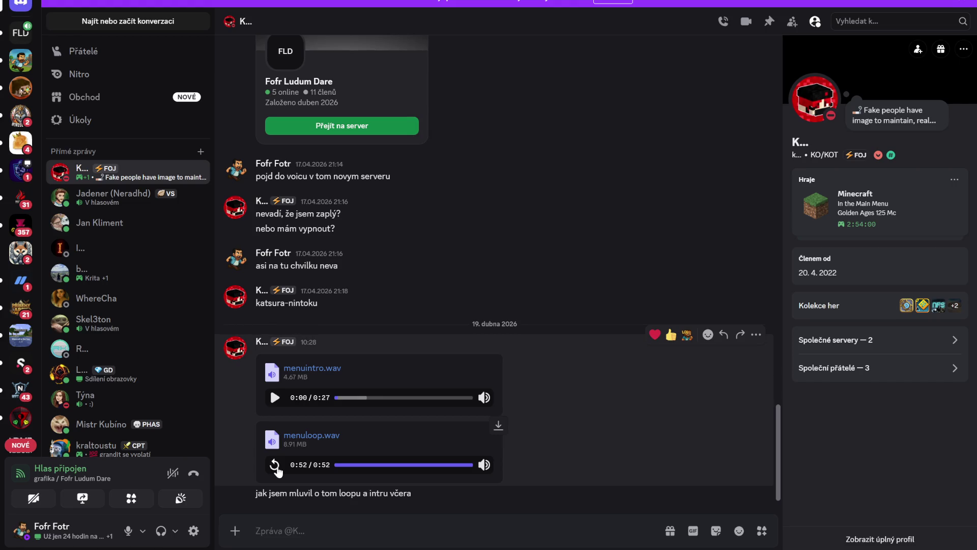
left_click(274, 465)
left_click(274, 465)
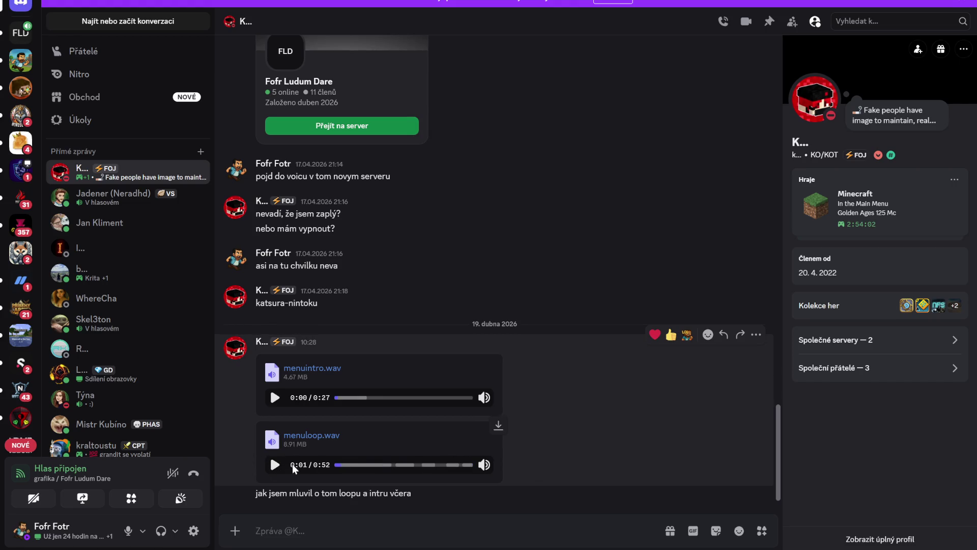
left_click(311, 125)
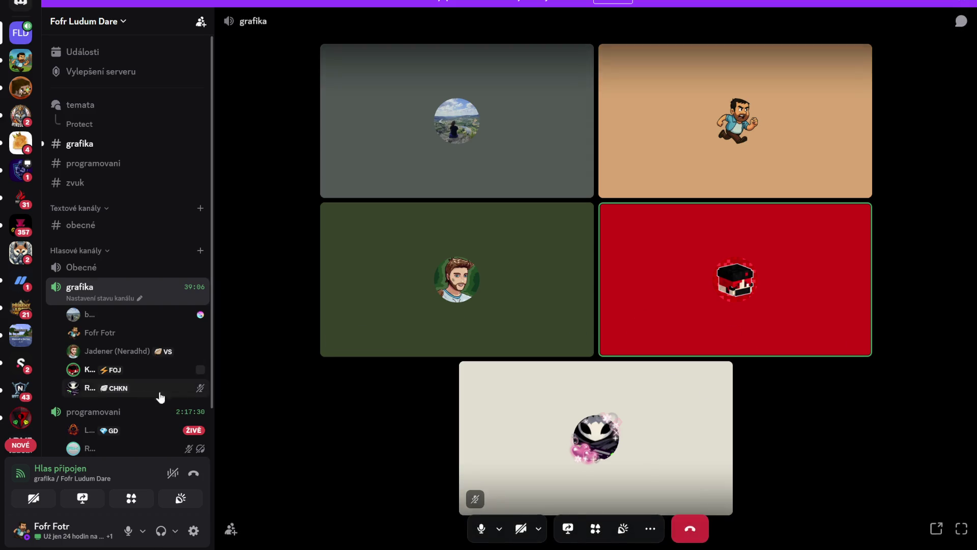
Step: Switch the voice connection to the programovani channel and mute the microphone
scroll(161, 397, "down", 2)
mouse_move(192, 388)
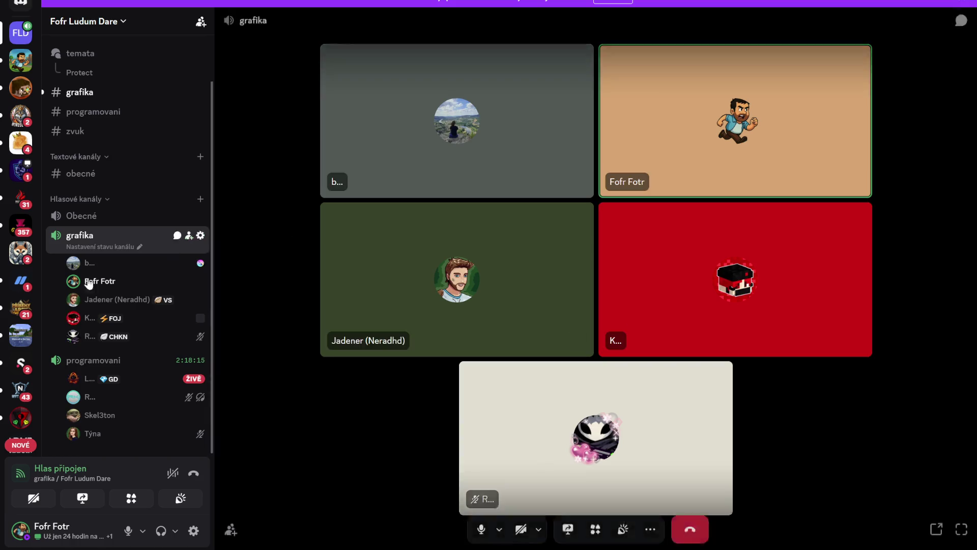
mouse_move(785, 445)
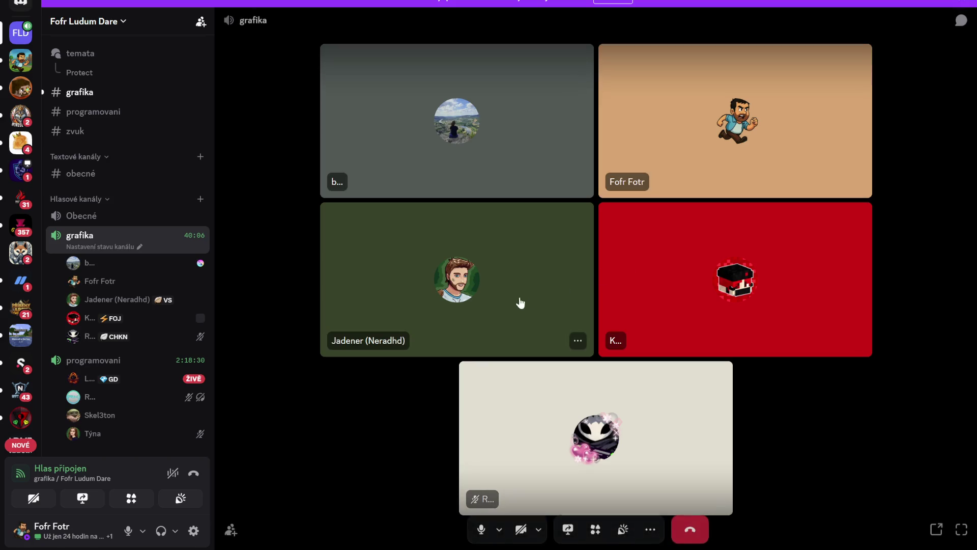
left_click(93, 361)
left_click(128, 531)
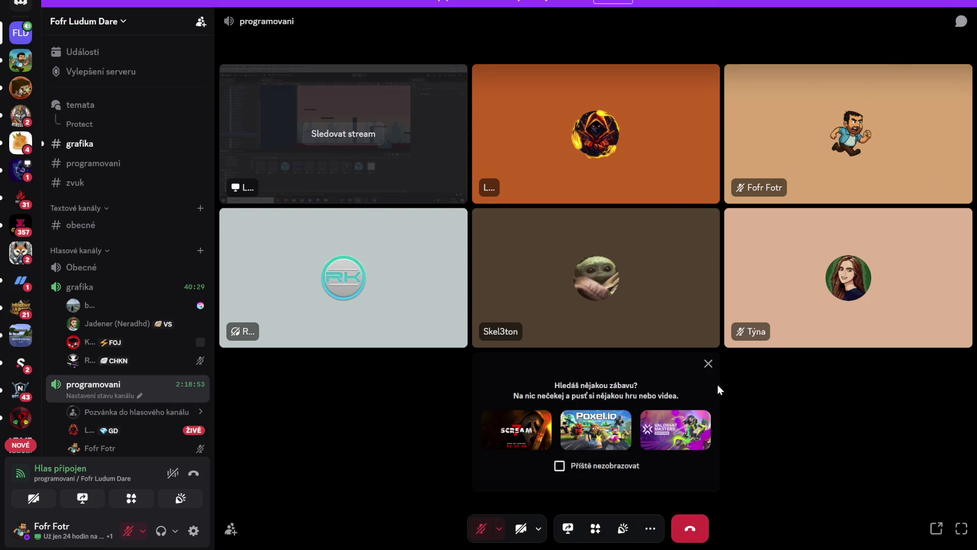
Step: Close the suggestions panel, unmute, watch the teammate's Unity screen stream, then switch to Unity
left_click(709, 366)
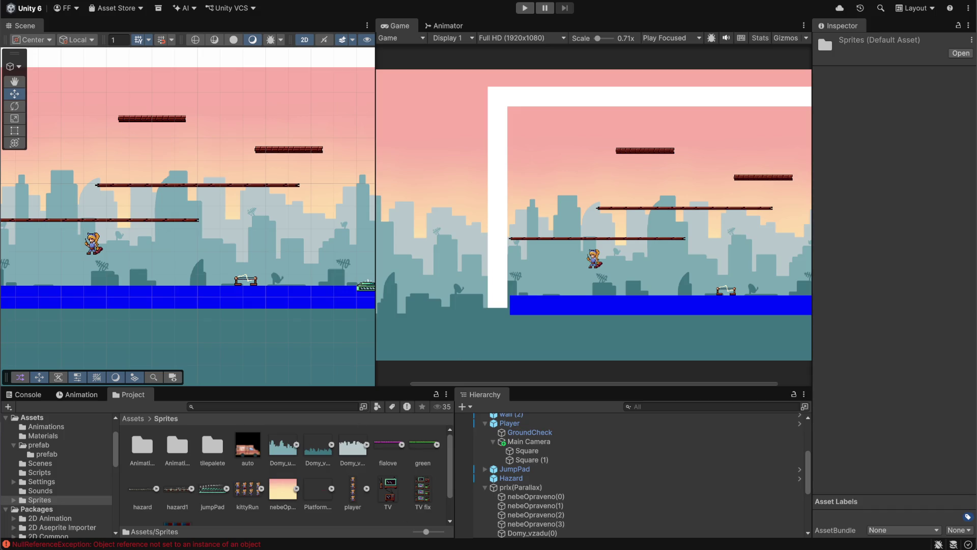
key("alt+Tab")
left_click(128, 531)
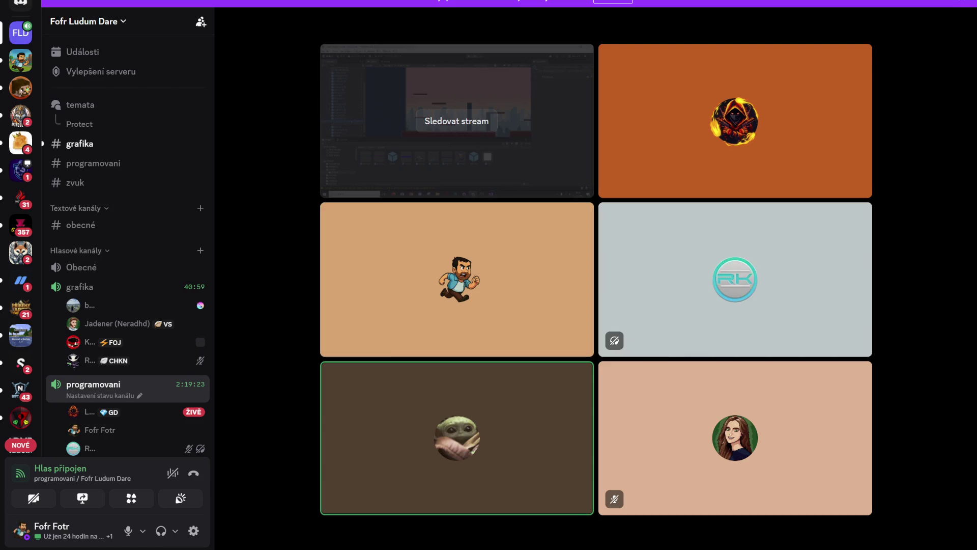
left_click(455, 125)
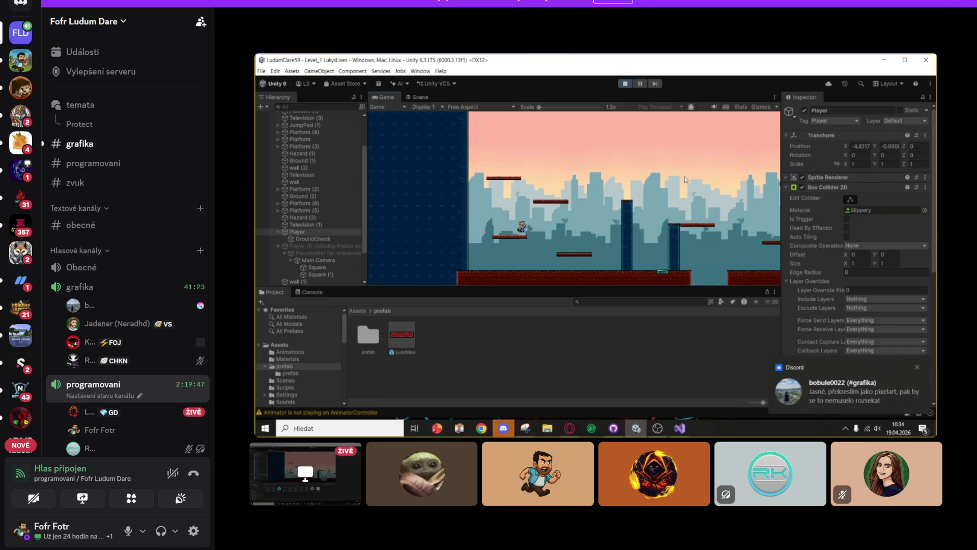
mouse_move(557, 488)
left_click(616, 532)
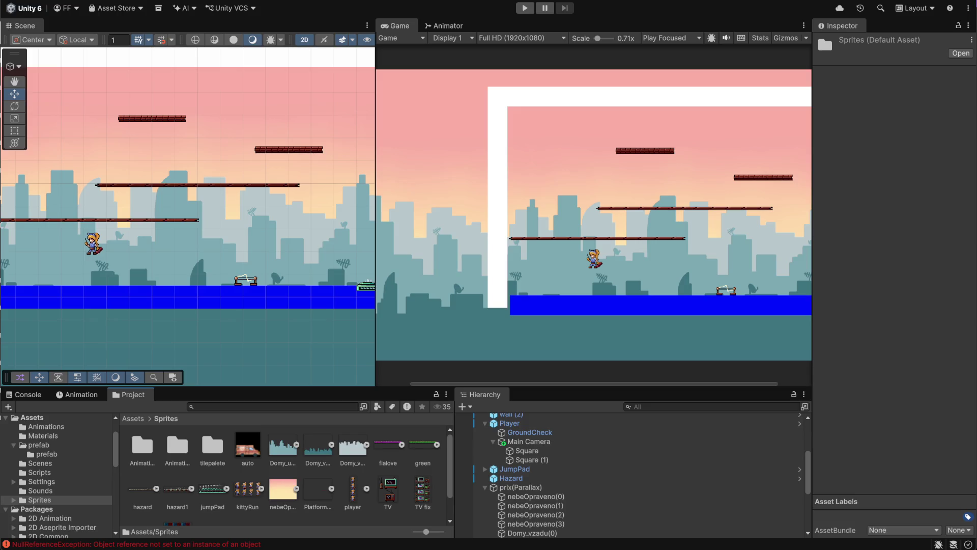
Step: Select Player, review its prefab overrides and Apply All, then start playtesting the level
scroll(540, 470, "up", 3)
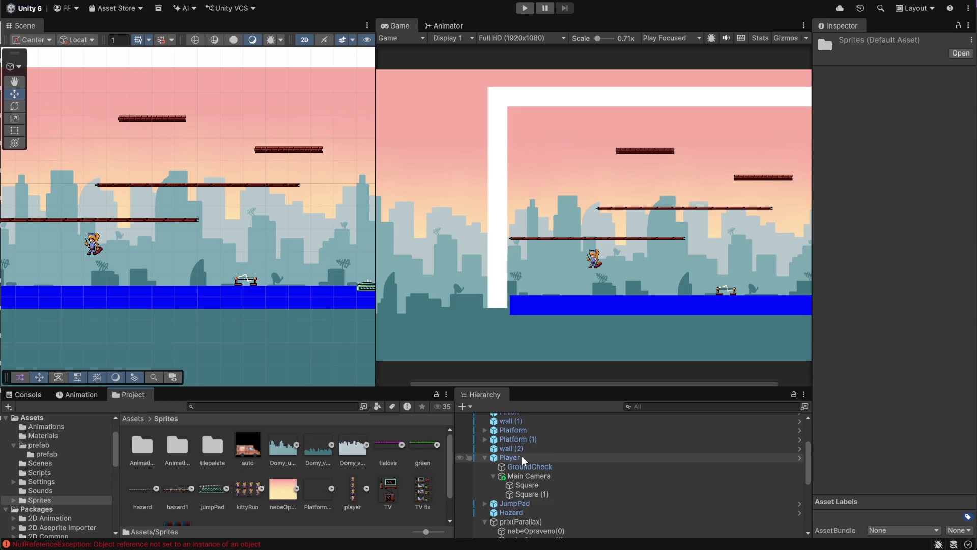
left_click(521, 457)
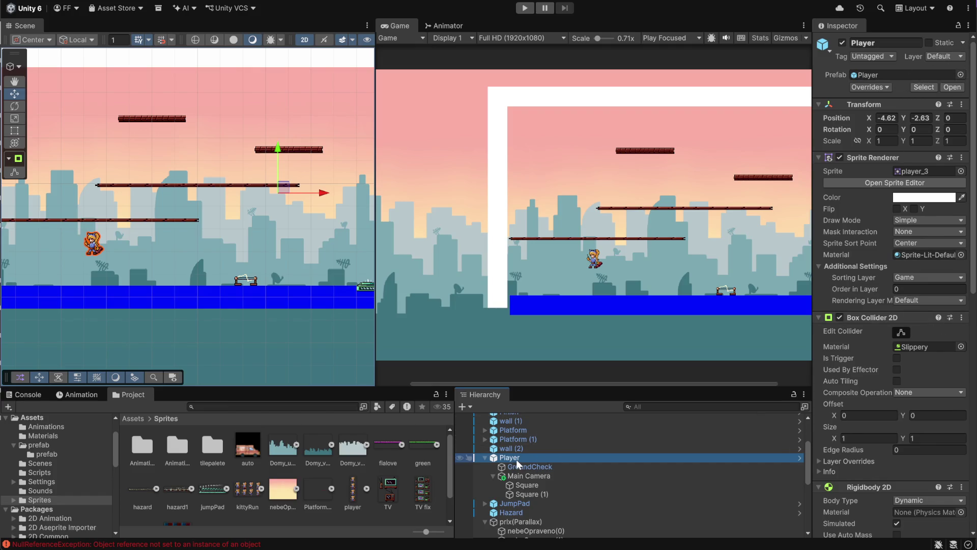
left_click(698, 344)
left_click(887, 87)
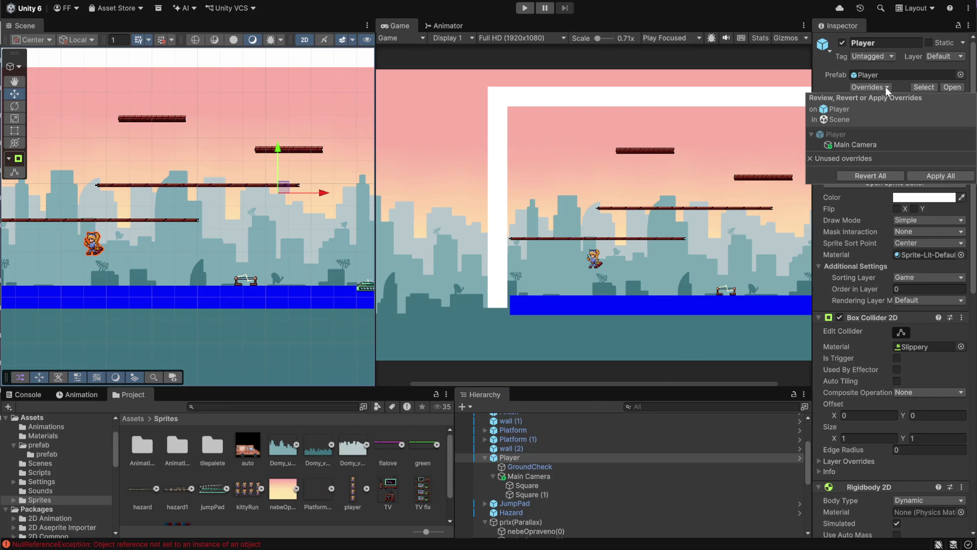
left_click(886, 87)
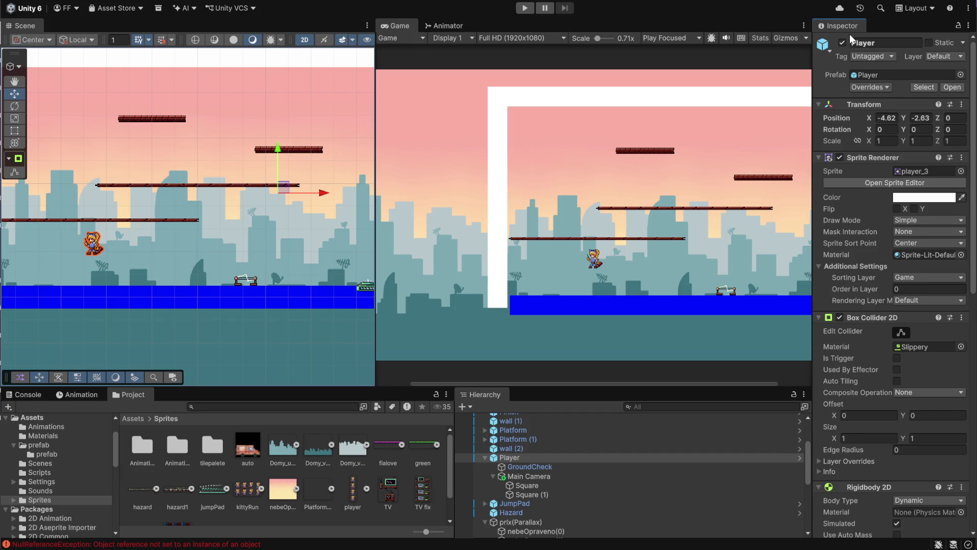
left_click(888, 88)
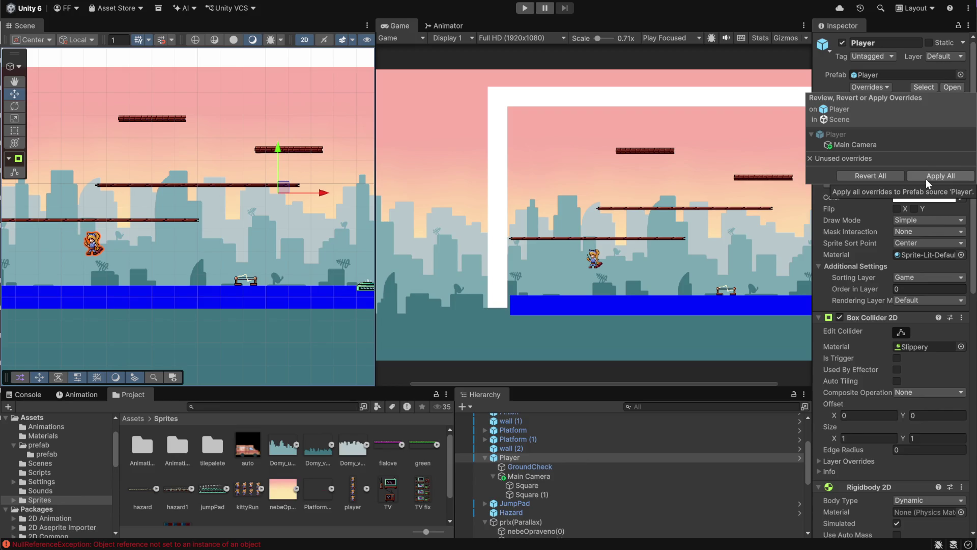
left_click(926, 179)
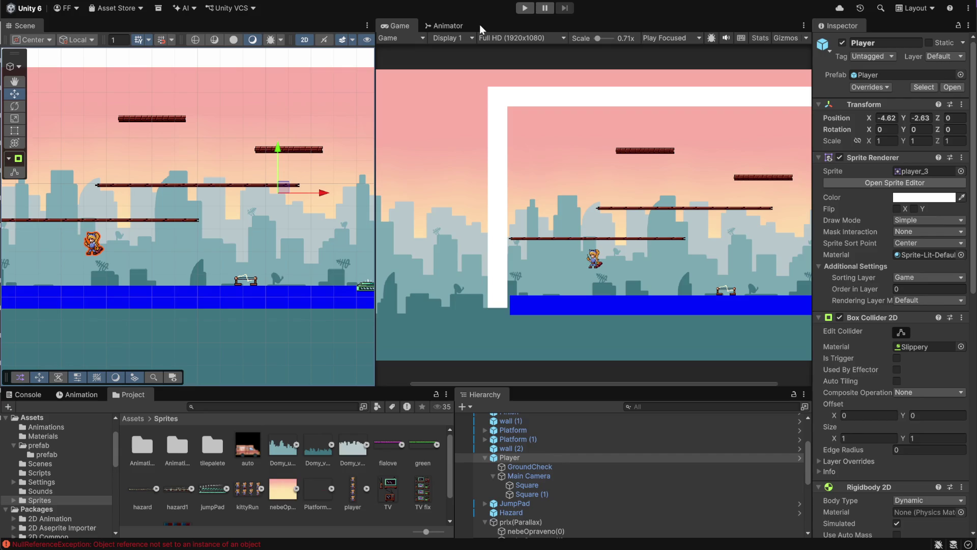
left_click(521, 11)
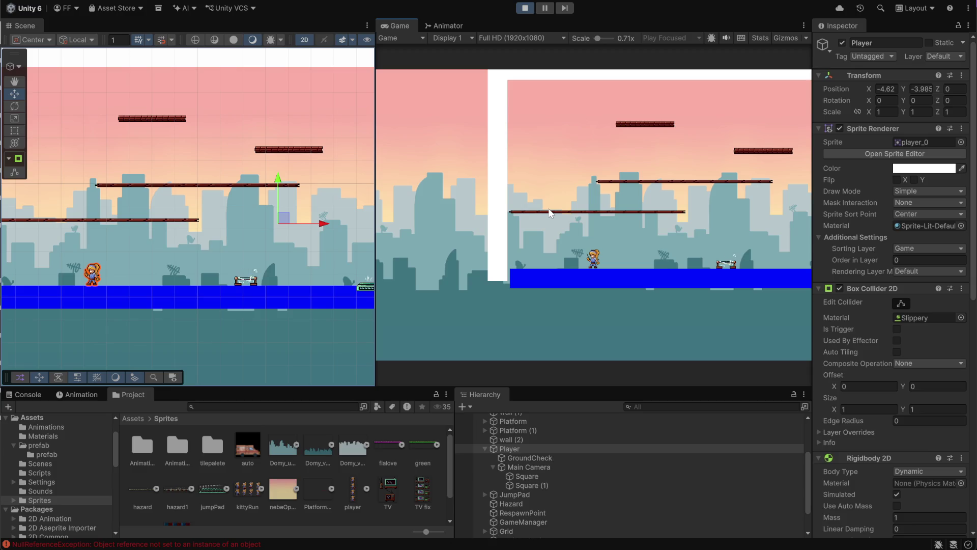
Step: Run the Player right, then left with several jumps along the ground, and stop Play mode
key("Right")
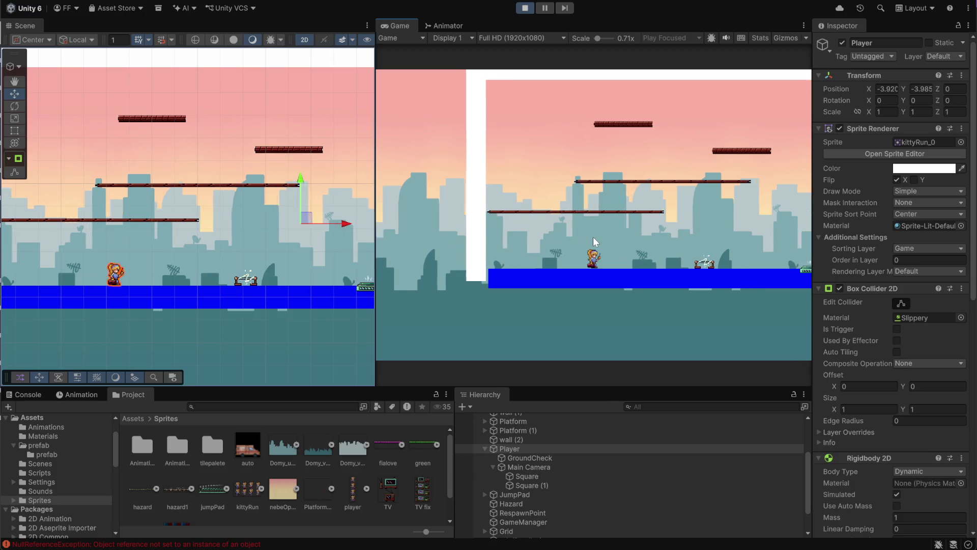
key("space")
key("Right")
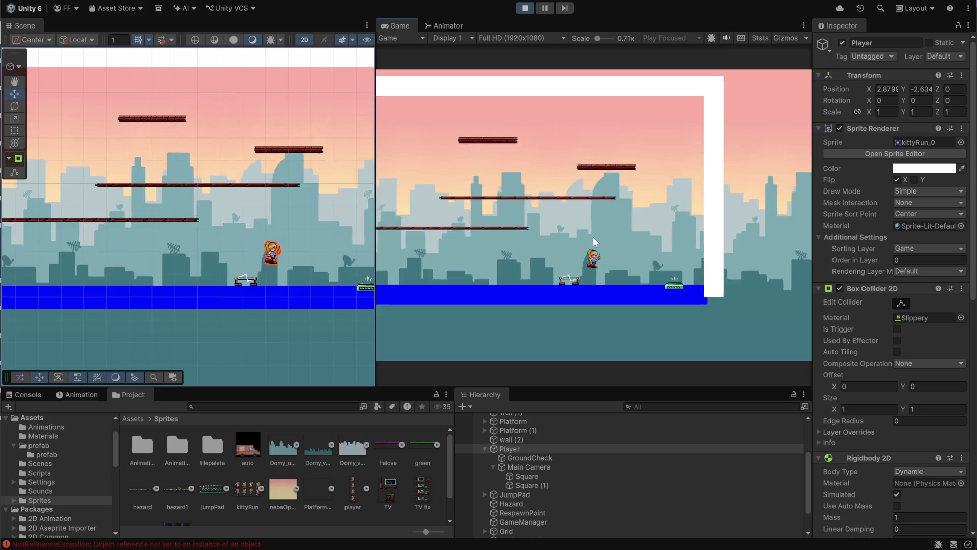
key("Left")
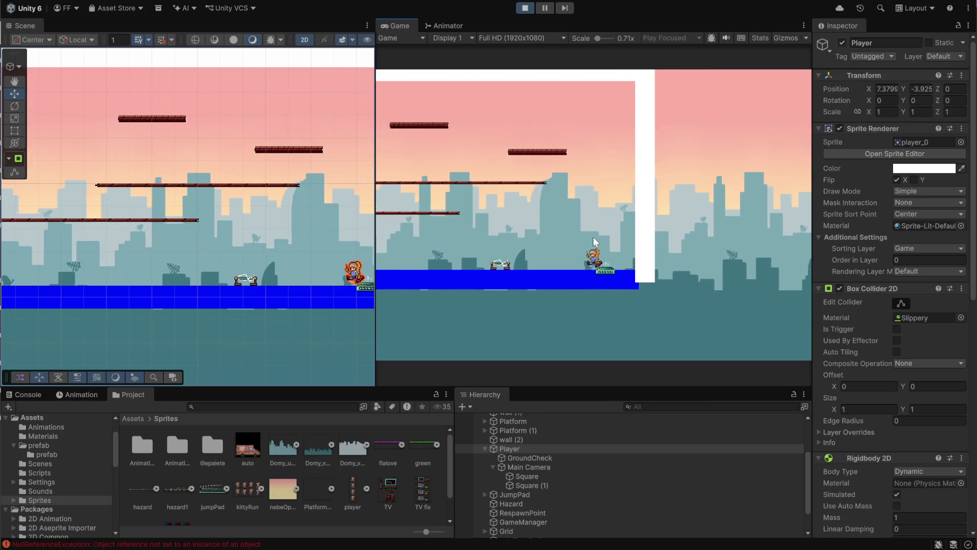
key("space")
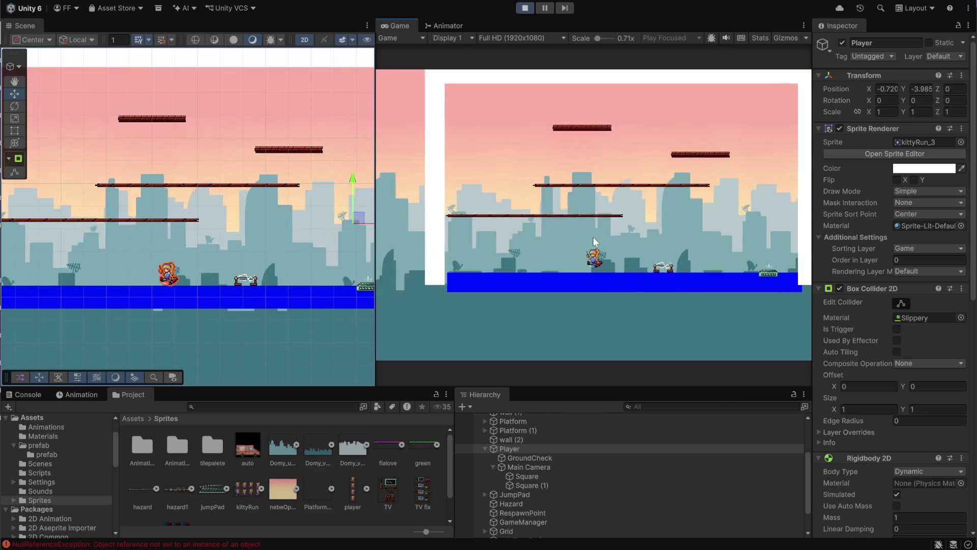
key("space")
key("ctrl+p")
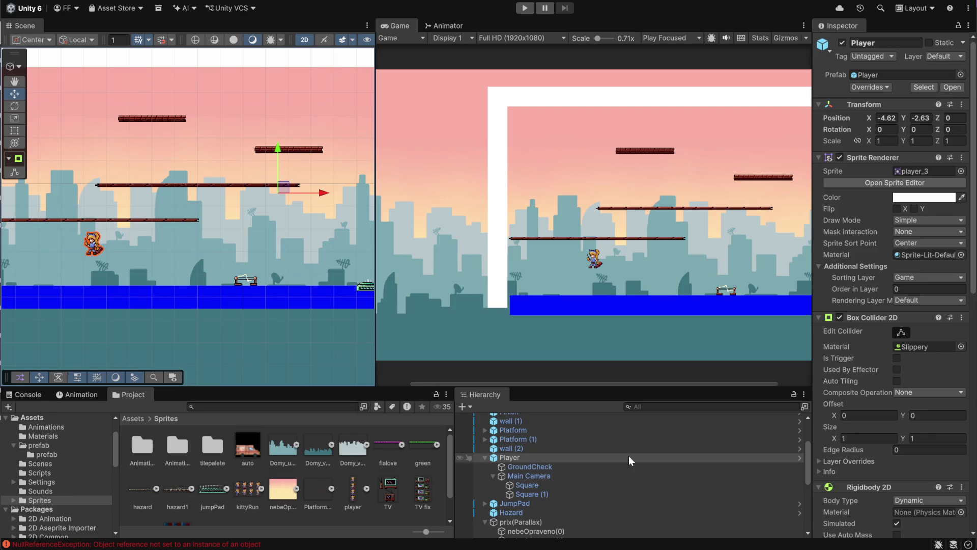
Step: Compare the wall and Ground objects' settings in the Inspector, ending on the wall
scroll(548, 448, "up", 3)
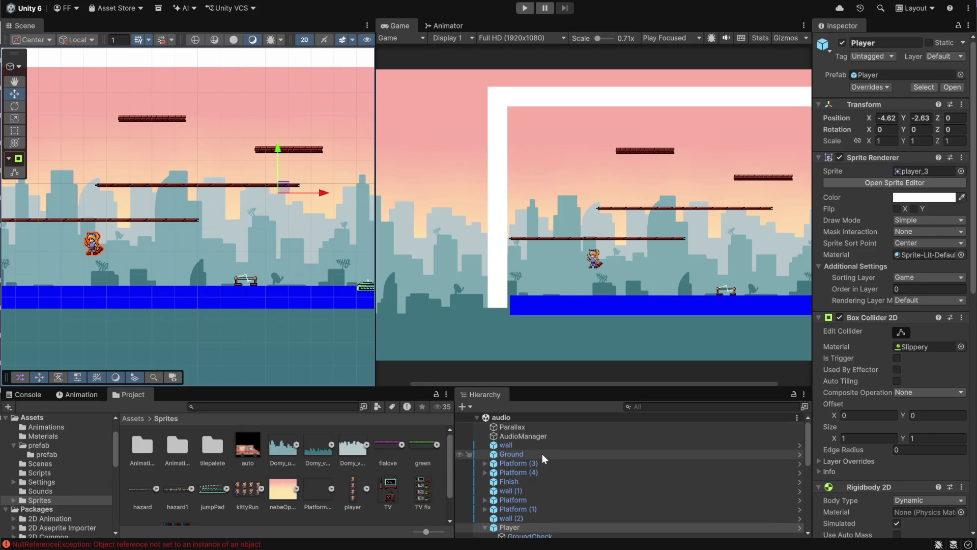
left_click(532, 446)
left_click(531, 452)
left_click(531, 446)
left_click(530, 455)
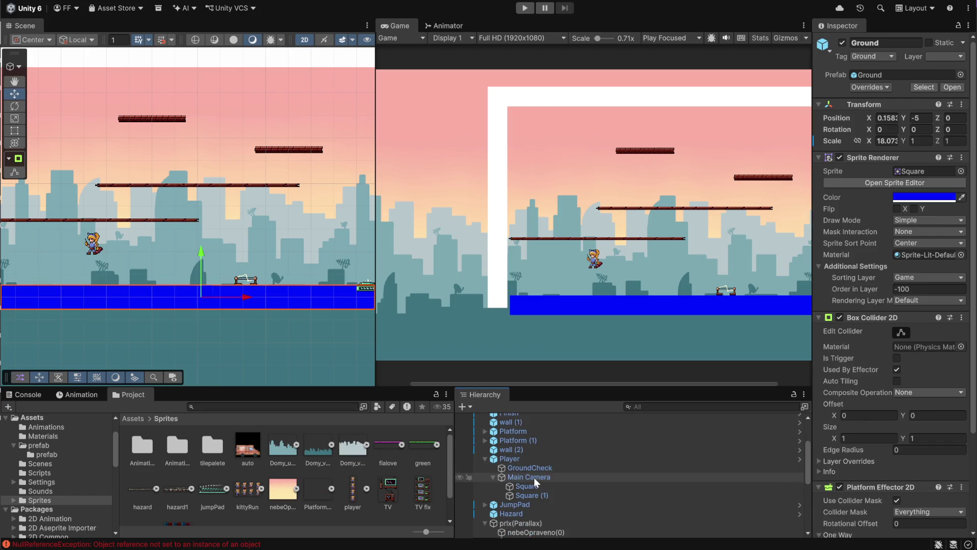
left_click(537, 446)
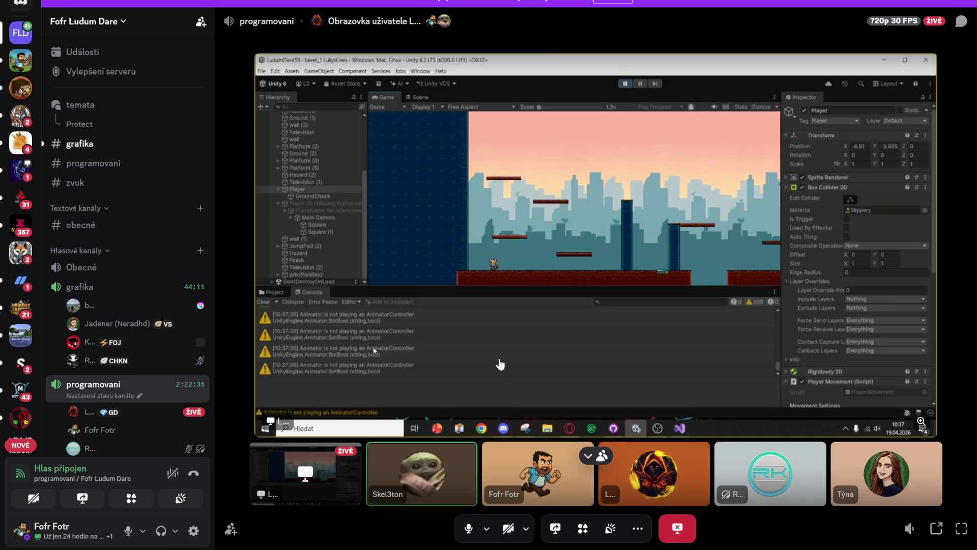
Step: Scroll through the latest #grafika chat messages in Discord, then Alt+Tab back to Unity
left_click(100, 145)
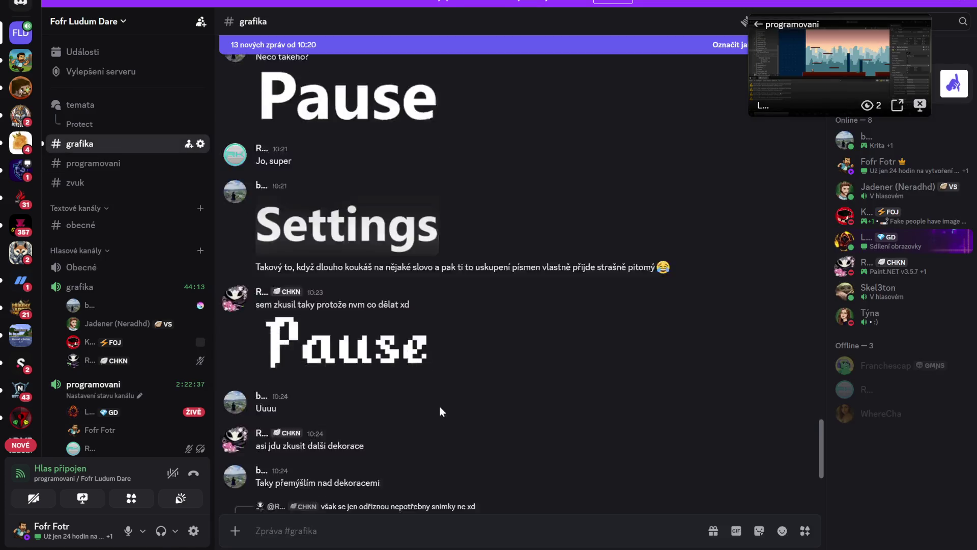
scroll(440, 406, "down", 3)
scroll(427, 384, "up", 6)
scroll(413, 372, "down", 5)
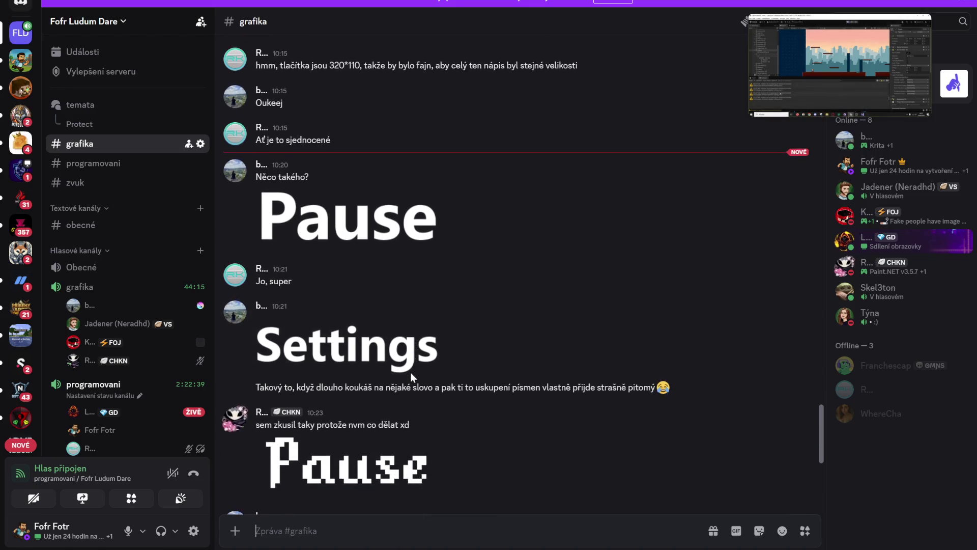
scroll(410, 372, "down", 1)
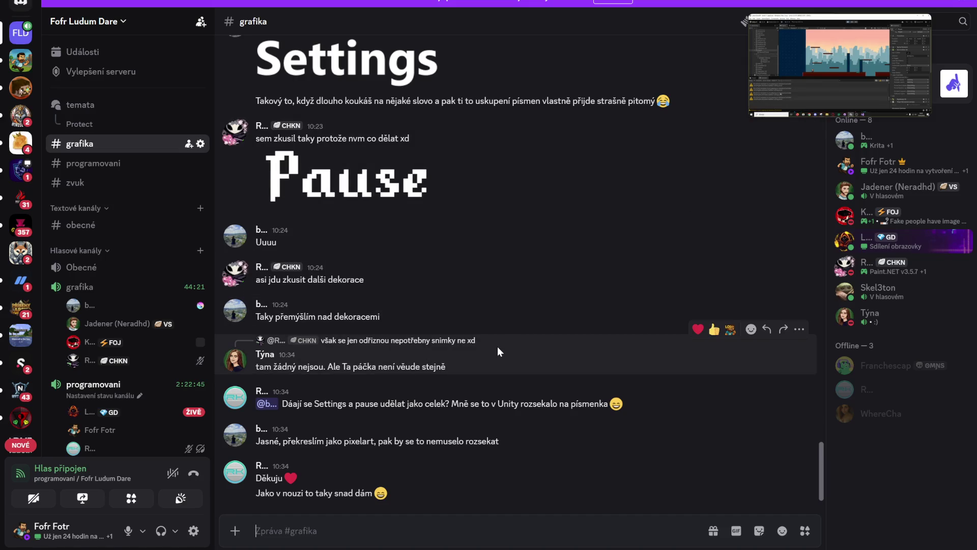
scroll(153, 321, "down", 1)
scroll(155, 323, "up", 1)
key("alt+Tab")
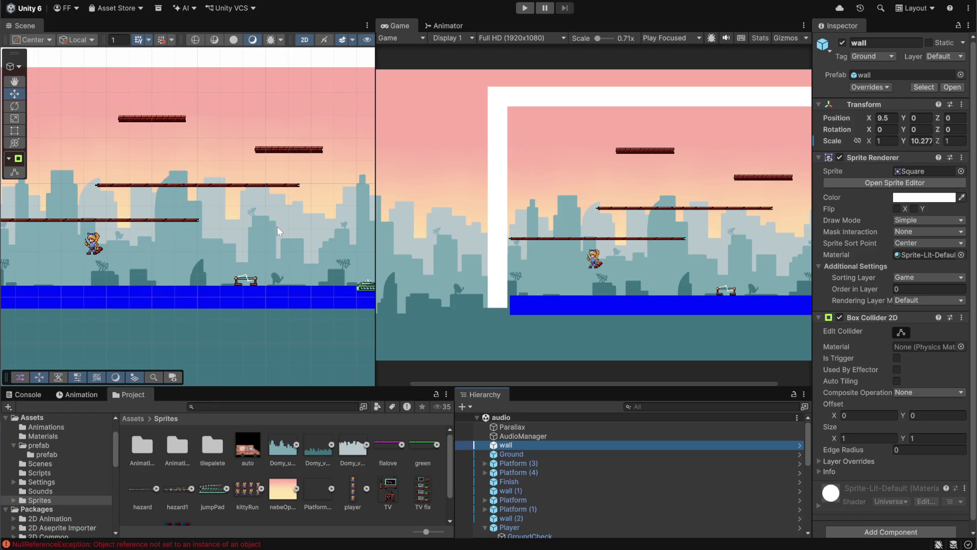
Step: Clear the NullReferenceException from the Console and select the Player
left_click(22, 399)
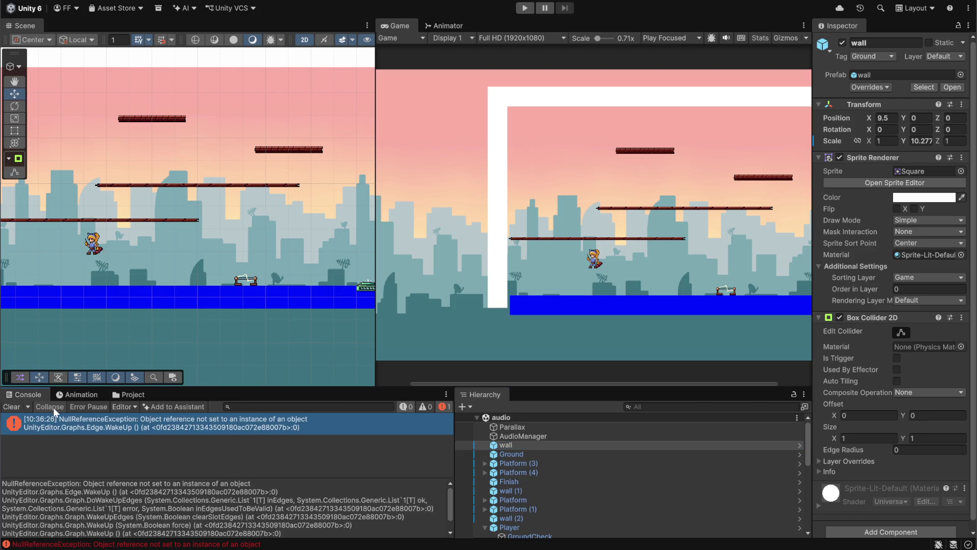
left_click(12, 407)
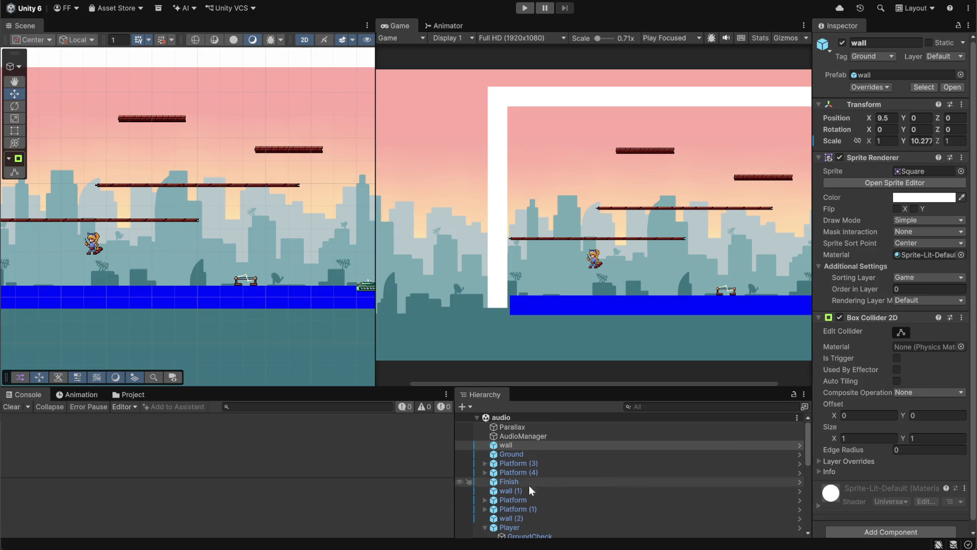
left_click(526, 528)
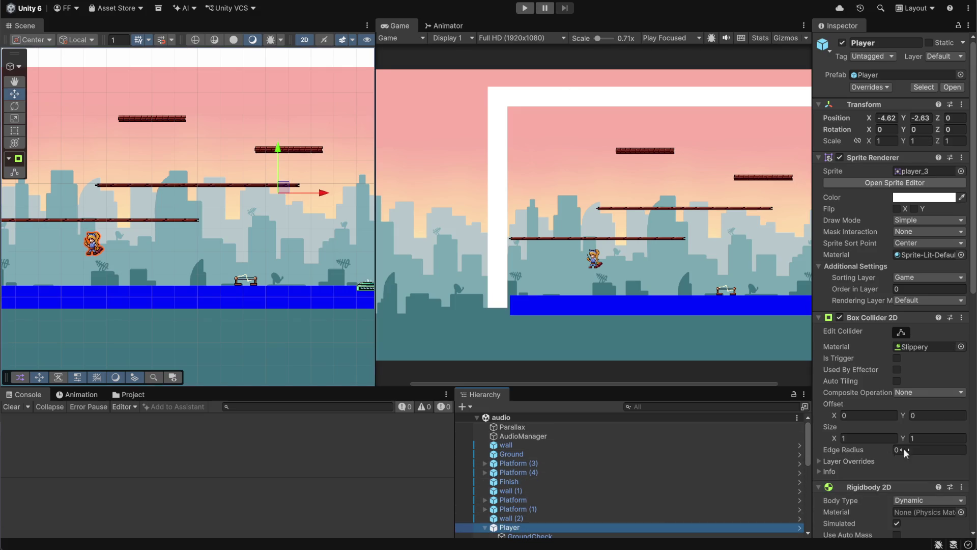
scroll(903, 448, "down", 8)
scroll(897, 474, "down", 5)
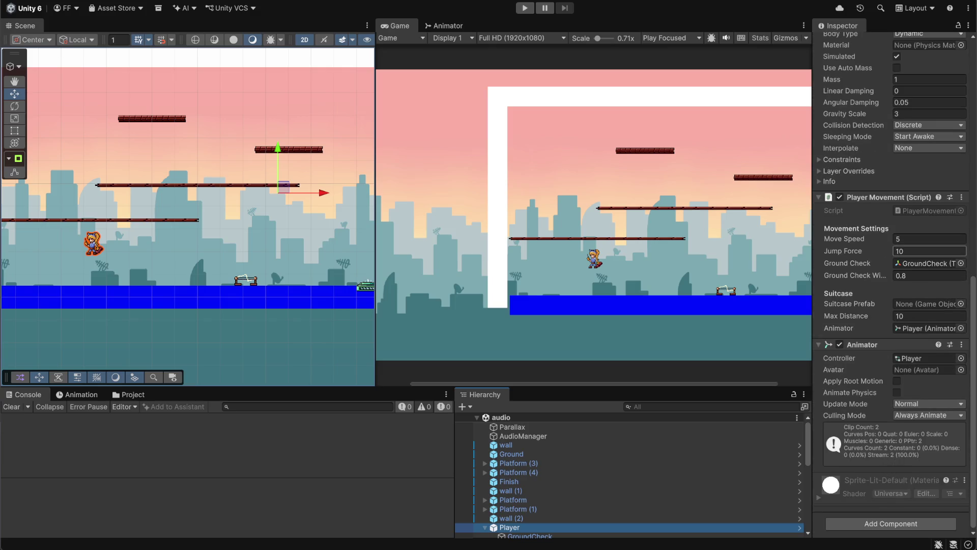
Step: Check the Player's Jump Force value, then inspect JumpPad with its 1.5 Jump Multiplier
left_click(909, 251)
key("ctrl+a")
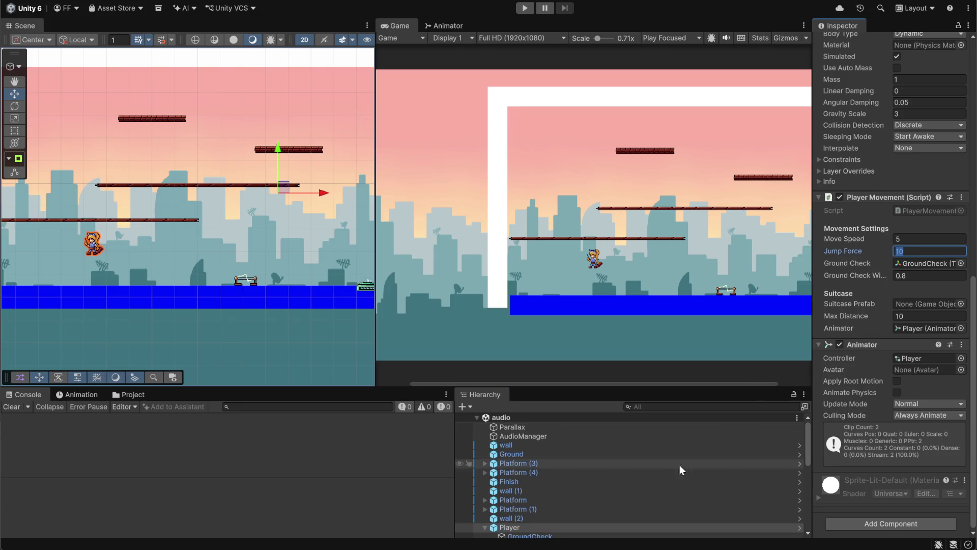
scroll(561, 501, "down", 5)
left_click(513, 470)
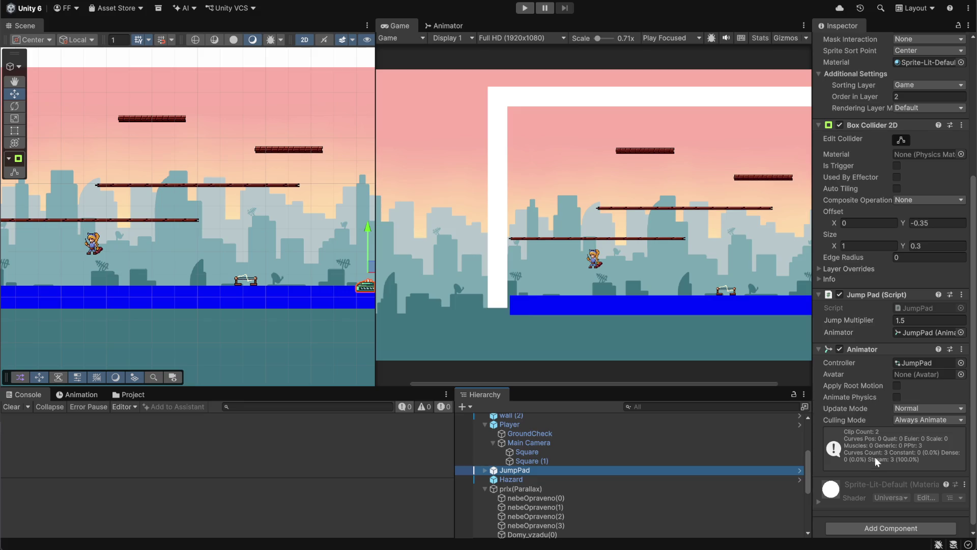
scroll(912, 326, "down", 1)
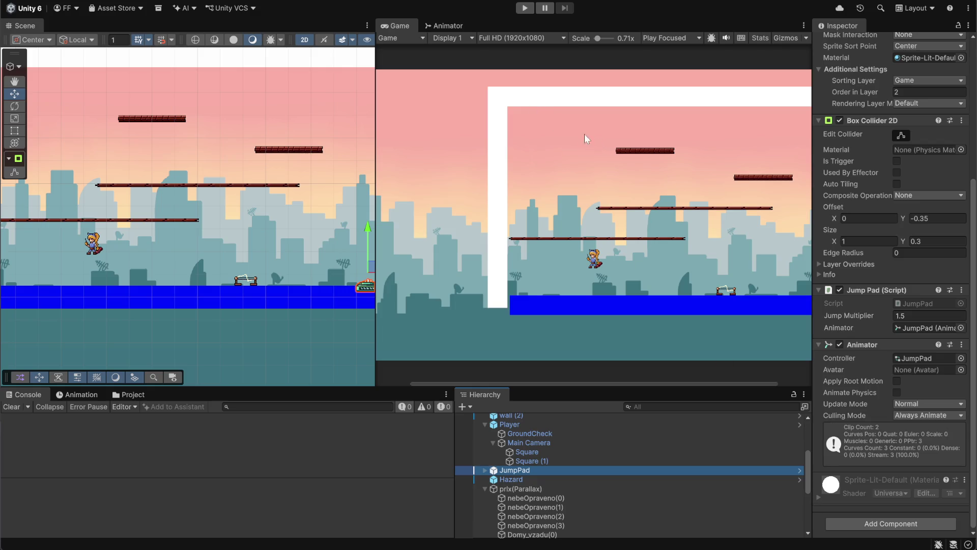
left_click(480, 7)
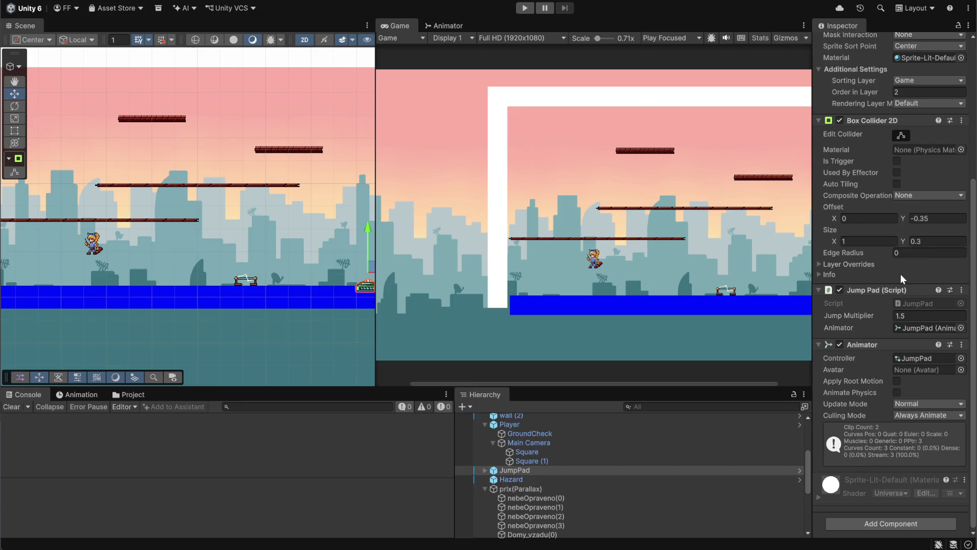
scroll(900, 274, "up", 5)
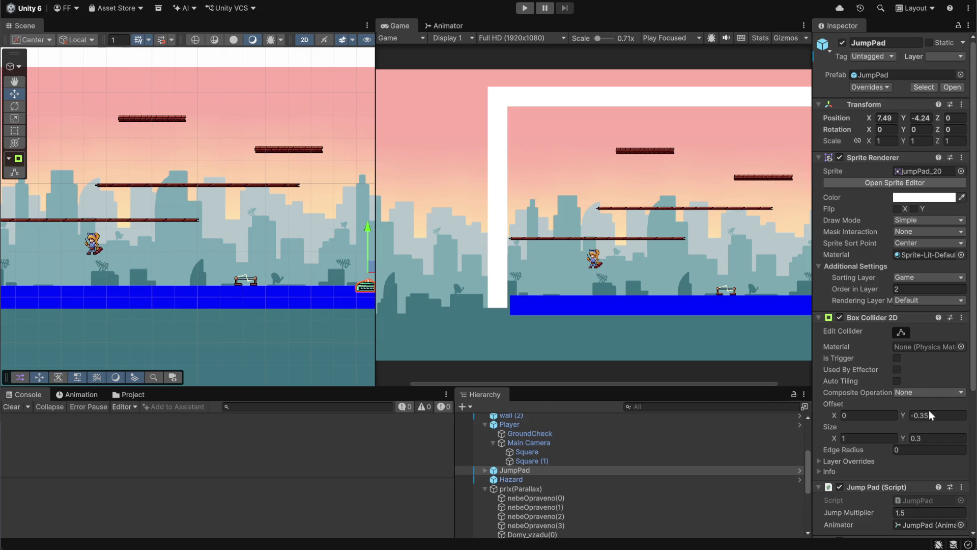
scroll(890, 336, "down", 5)
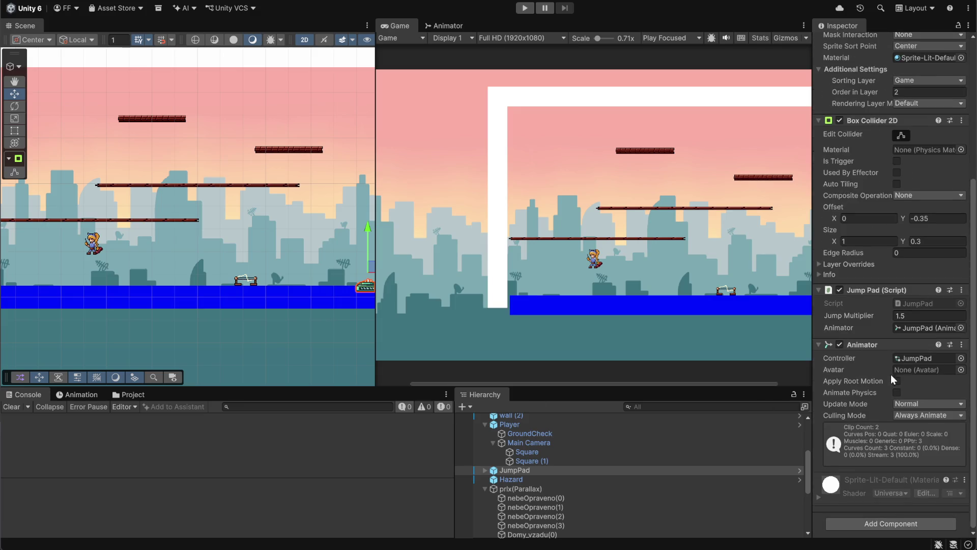
scroll(881, 379, "up", 5)
left_click(525, 8)
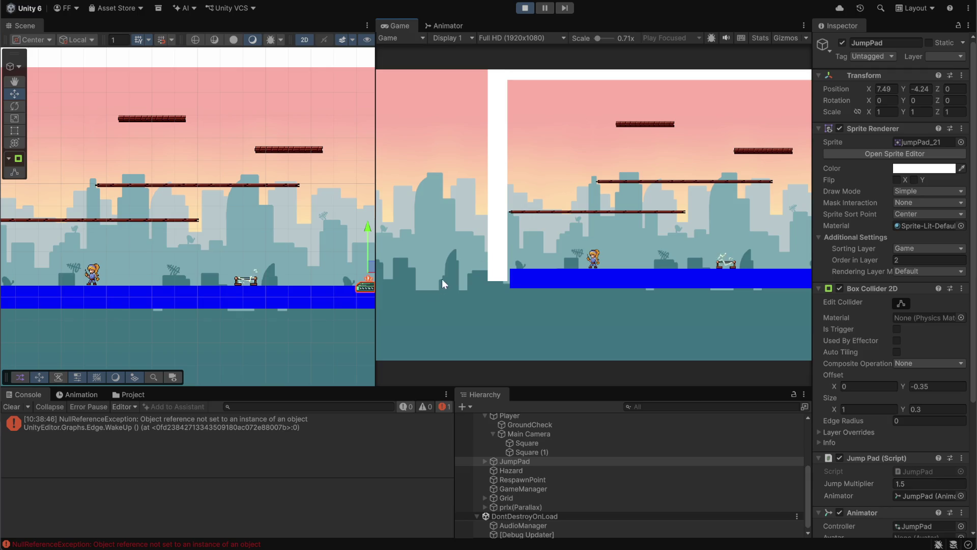
Step: Run the player right toward the jump pad, then stop the playtest
key("d")
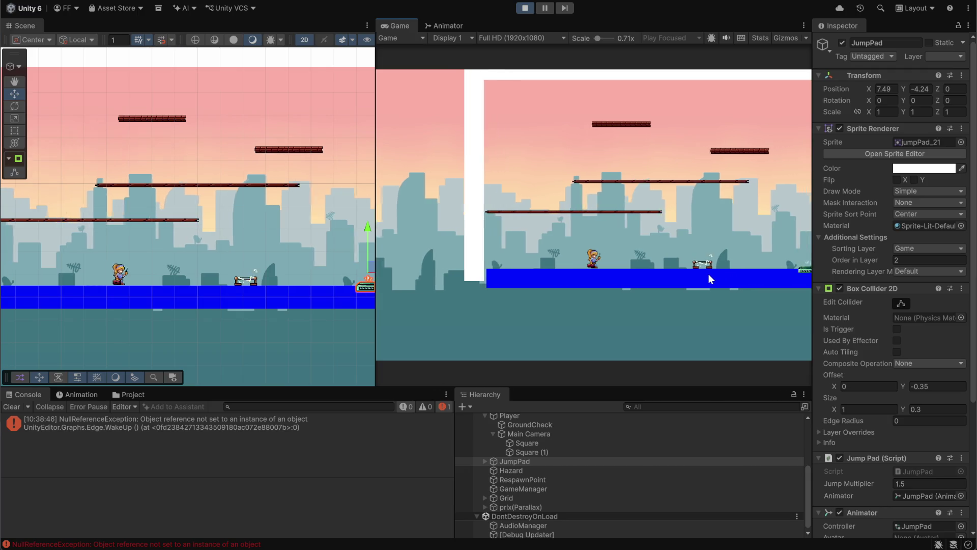
left_click(525, 7)
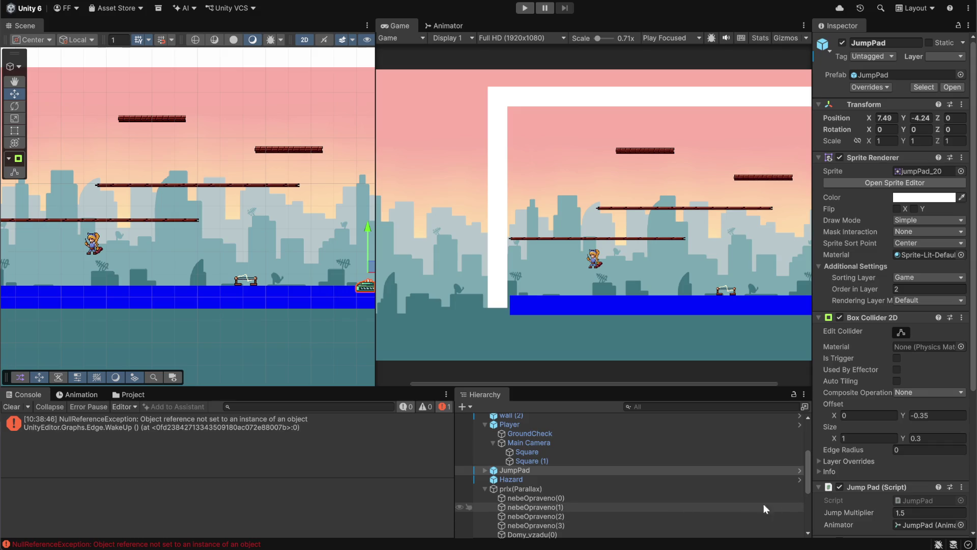
Step: Inspect the Player's Player Movement script: Move Speed 5, Jump Force 10, empty Suitcase Prefab
mouse_move(806, 472)
left_mouse_down()
mouse_move(804, 499)
mouse_move(806, 471)
left_mouse_up()
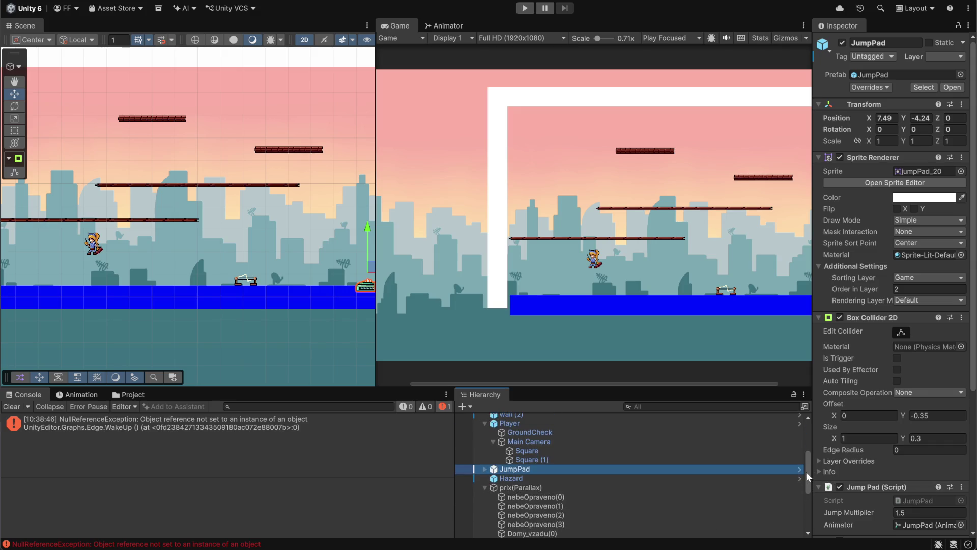
scroll(484, 487, "up", 2)
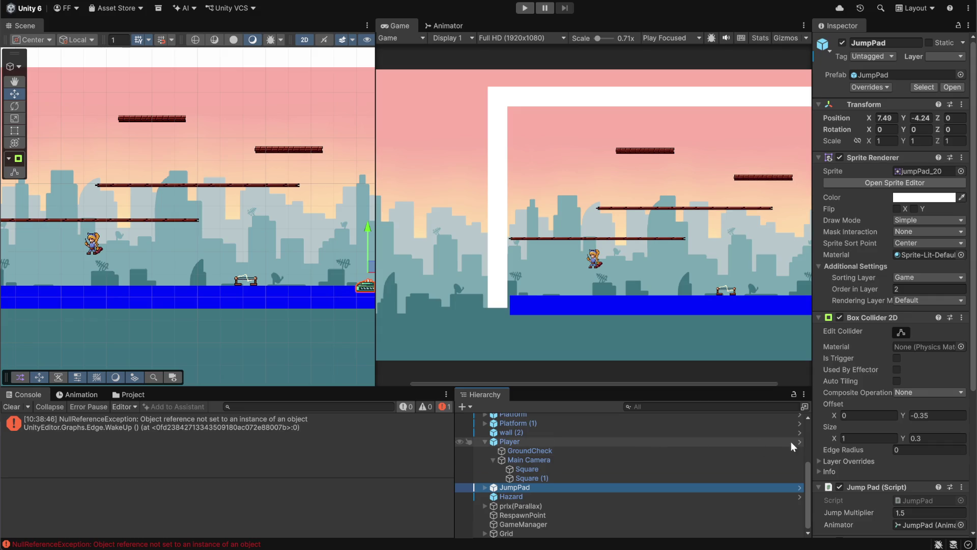
scroll(771, 465, "up", 5)
scroll(541, 441, "down", 3)
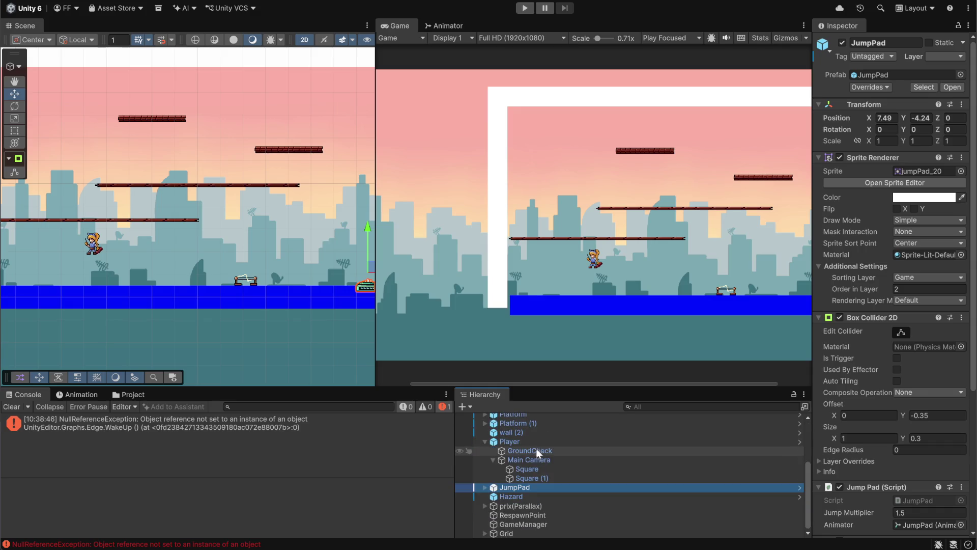
left_click(531, 469)
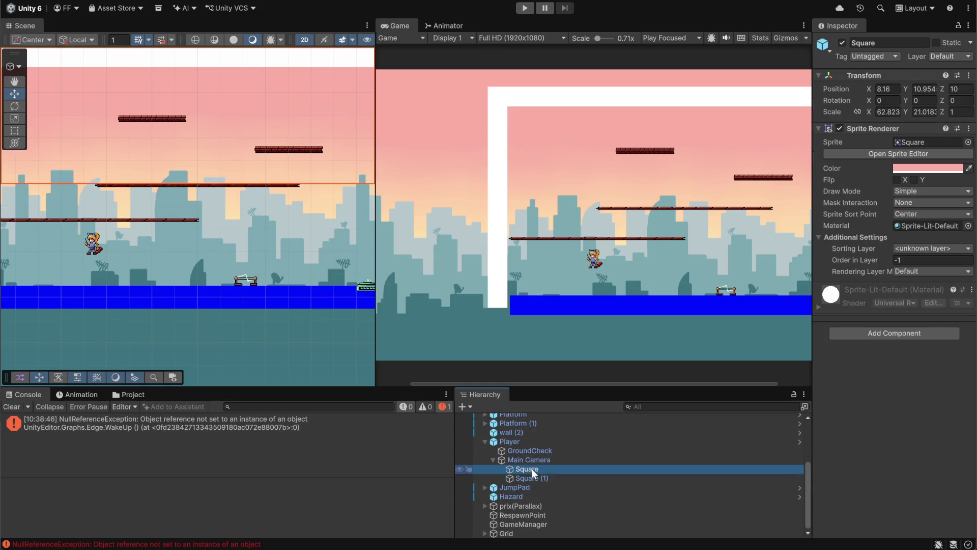
left_click(529, 443)
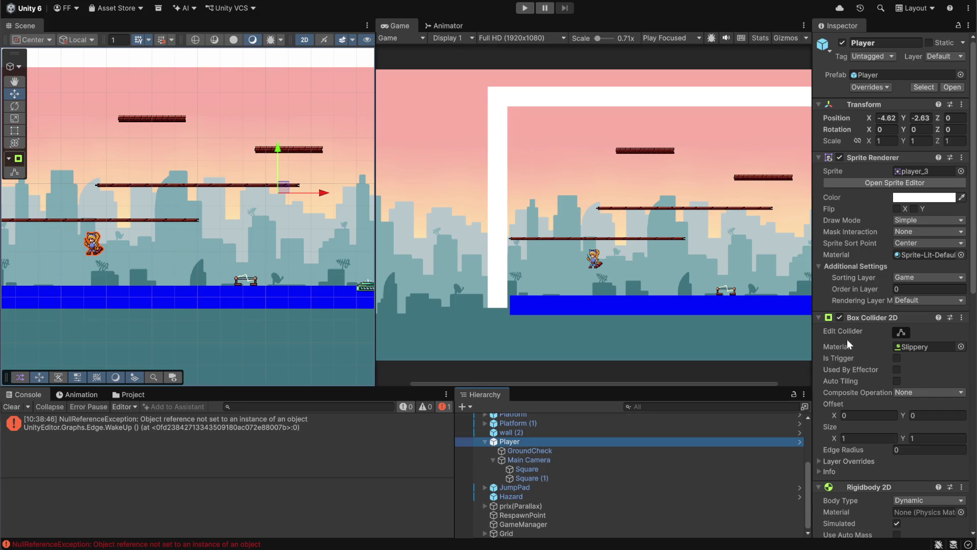
scroll(847, 405, "down", 10)
scroll(856, 399, "down", 3)
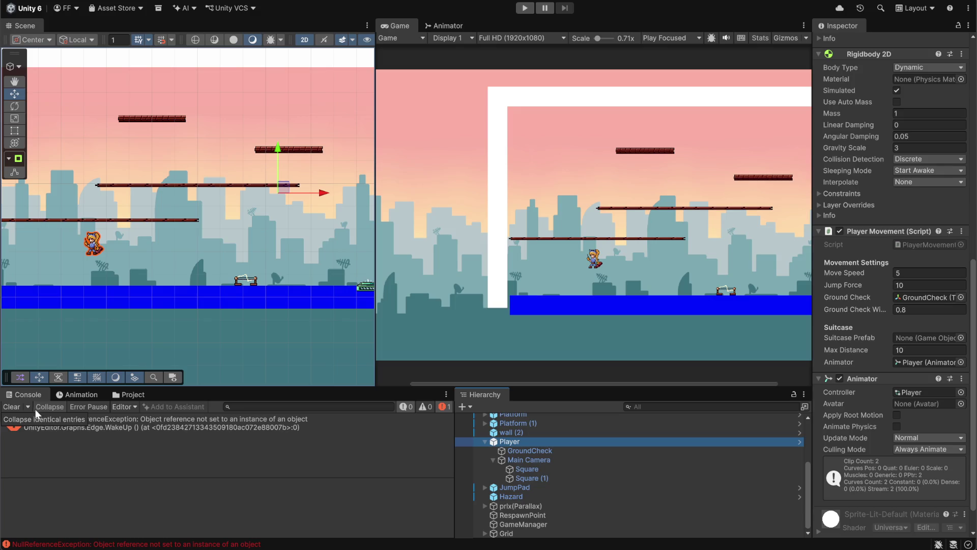
Step: Drag the LunchBox prefab from Assets/prefab into the Player's Suitcase Prefab slot
left_click(144, 397)
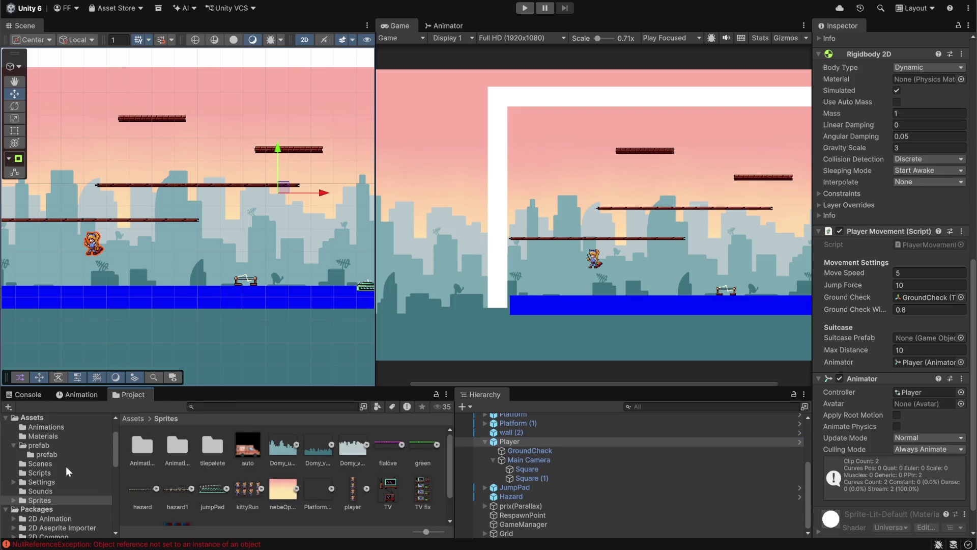
left_click(131, 419)
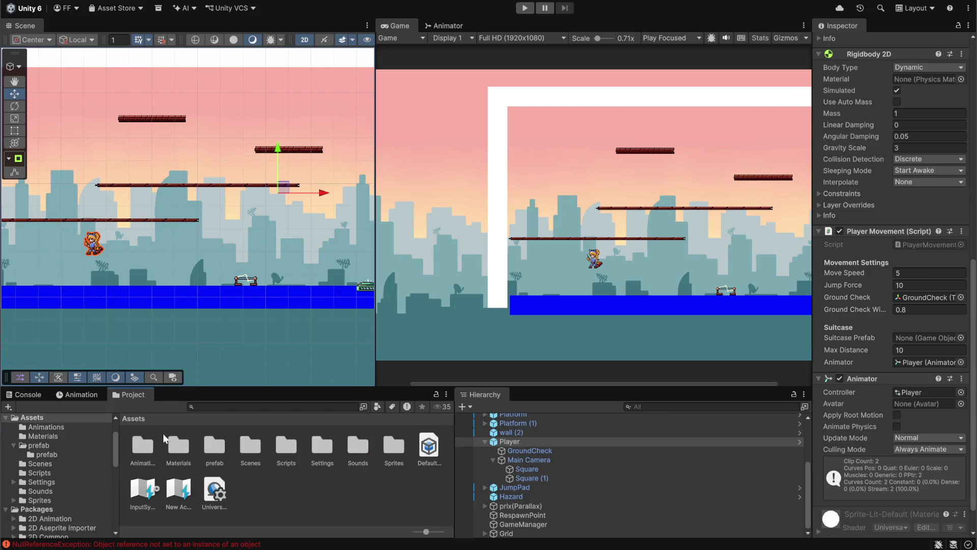
double_click(215, 451)
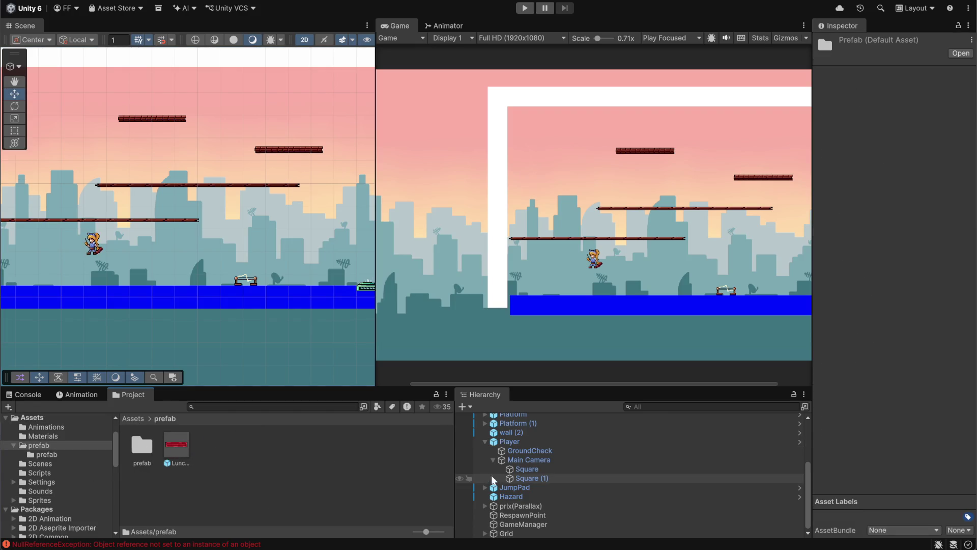
left_click(524, 442)
mouse_move(176, 451)
left_mouse_down()
mouse_move(635, 456)
mouse_move(808, 435)
mouse_move(911, 351)
mouse_move(928, 249)
mouse_move(921, 290)
mouse_move(921, 243)
mouse_move(928, 389)
mouse_move(906, 397)
left_mouse_up()
mouse_move(759, 507)
left_mouse_down()
mouse_move(284, 444)
mouse_move(611, 453)
mouse_move(948, 490)
left_mouse_up()
scroll(948, 489, "down", 10)
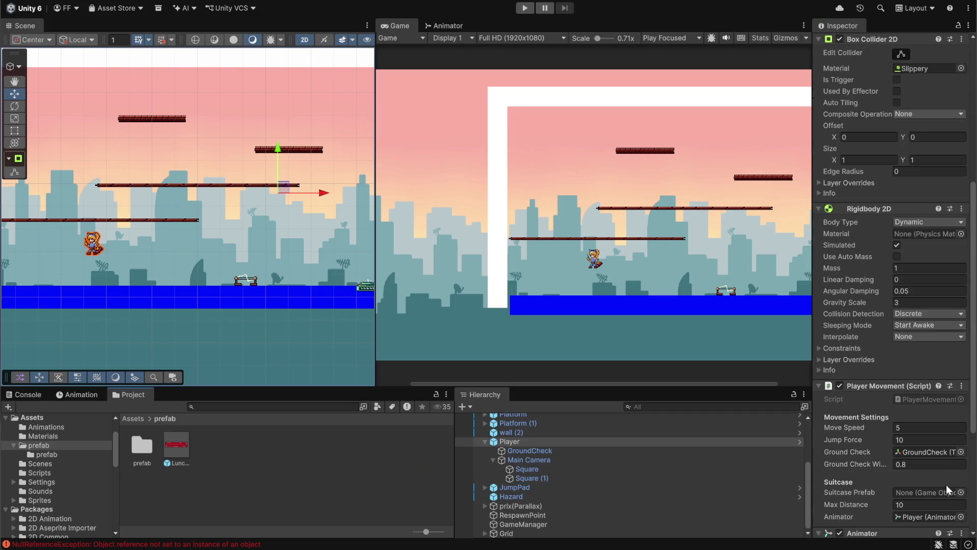
scroll(948, 490, "down", 5)
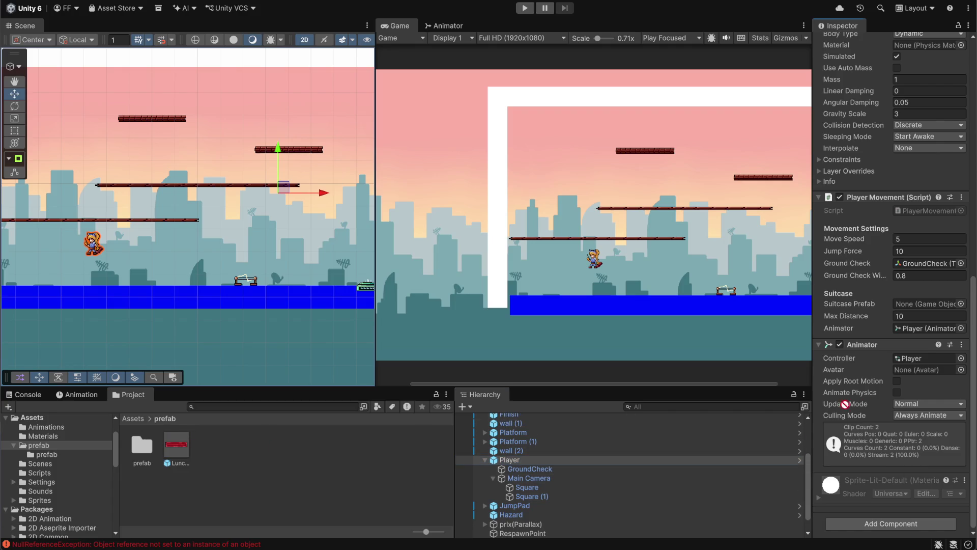
mouse_move(184, 452)
left_mouse_down()
mouse_move(905, 318)
mouse_move(918, 304)
left_mouse_up()
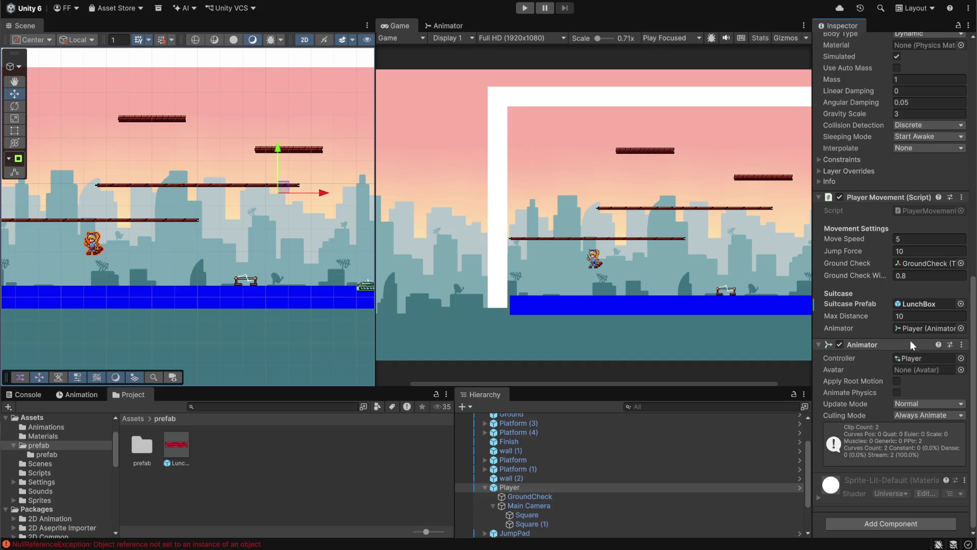
left_click(927, 316)
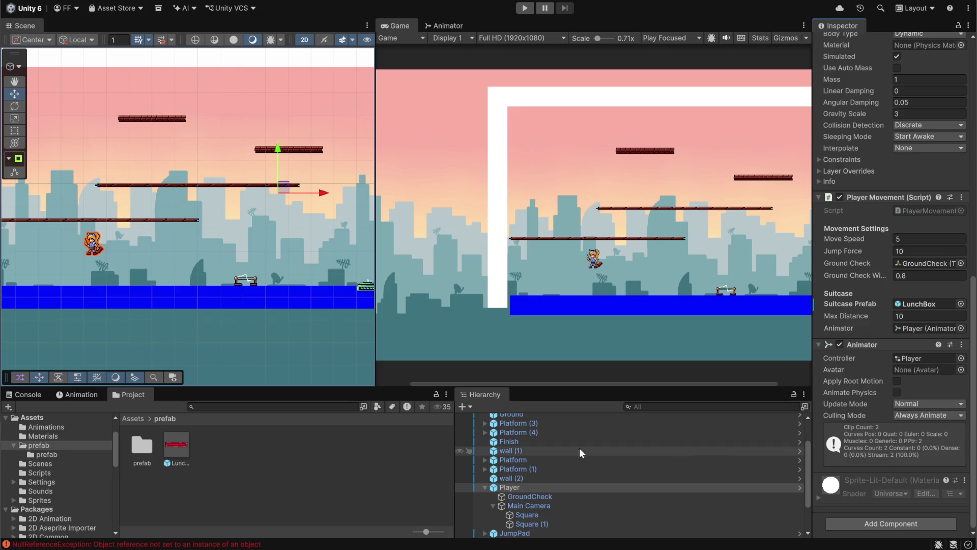
left_click(344, 484)
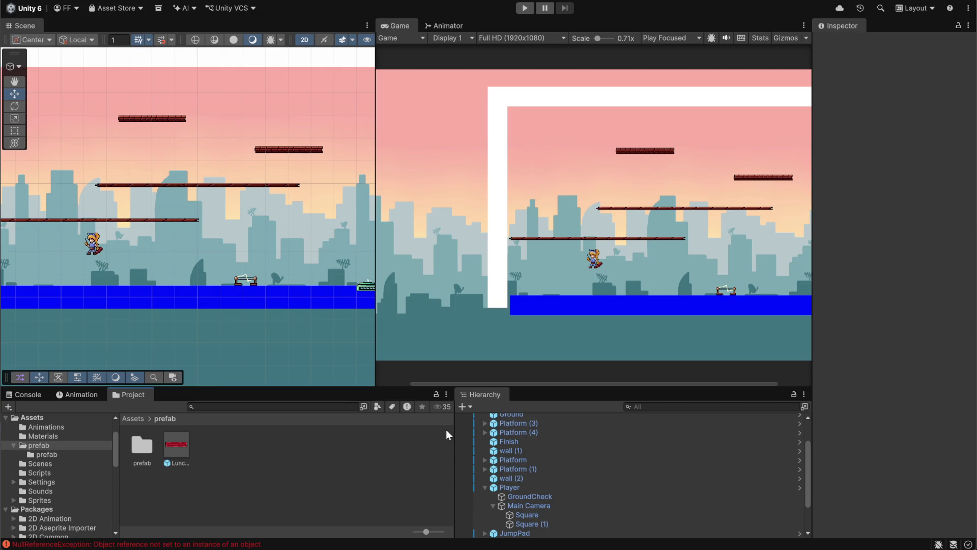
Step: Start a playtest and run the player right onto the jump pad, then back left
left_click(525, 8)
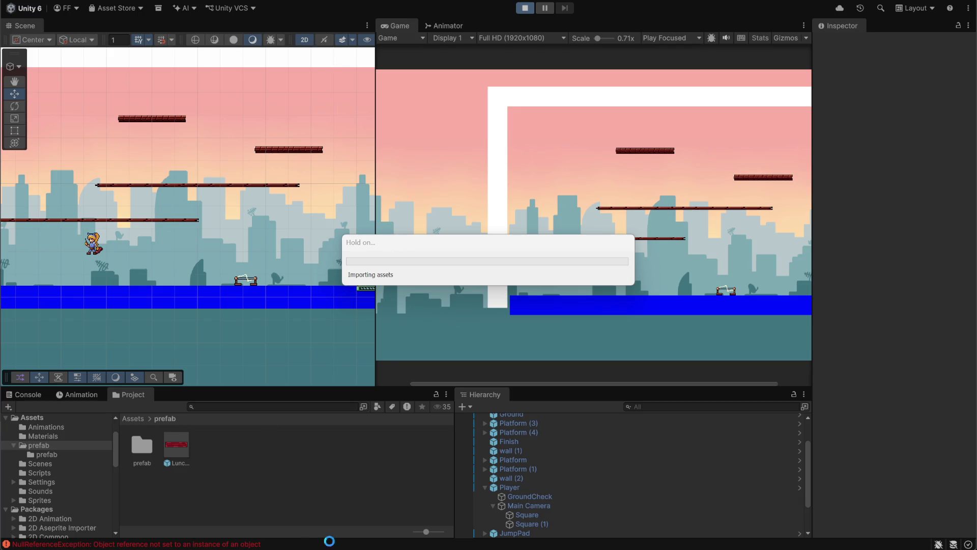
key("alt+Tab")
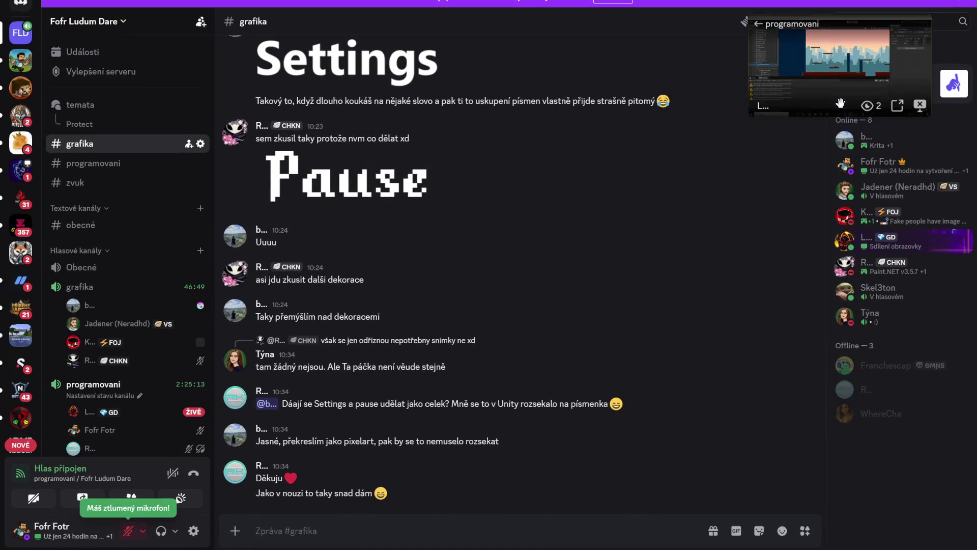
key("alt+Tab")
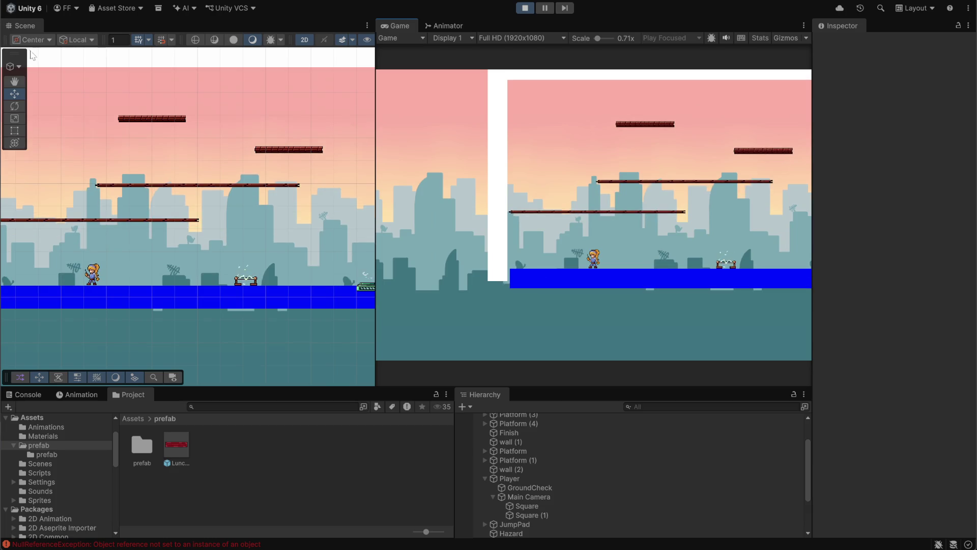
key("d")
key("d")
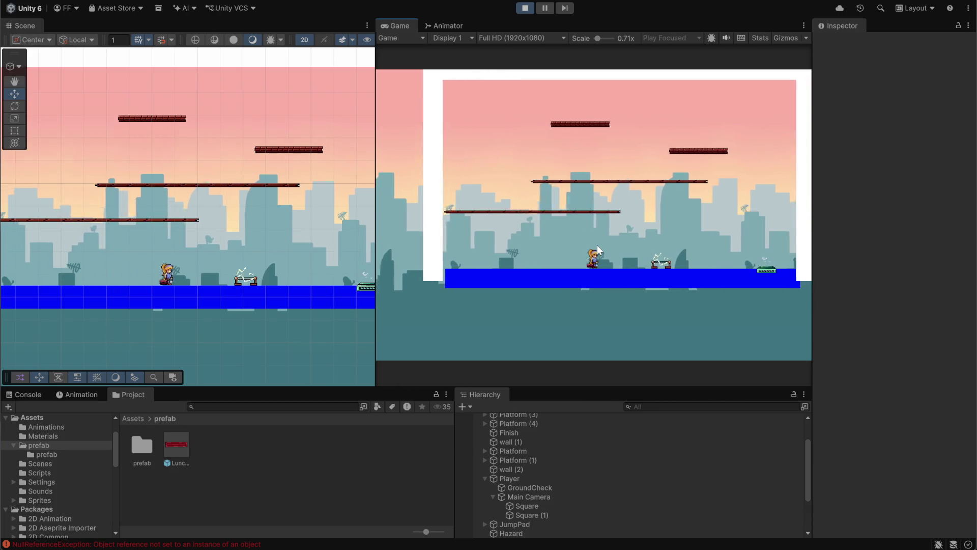
key("d")
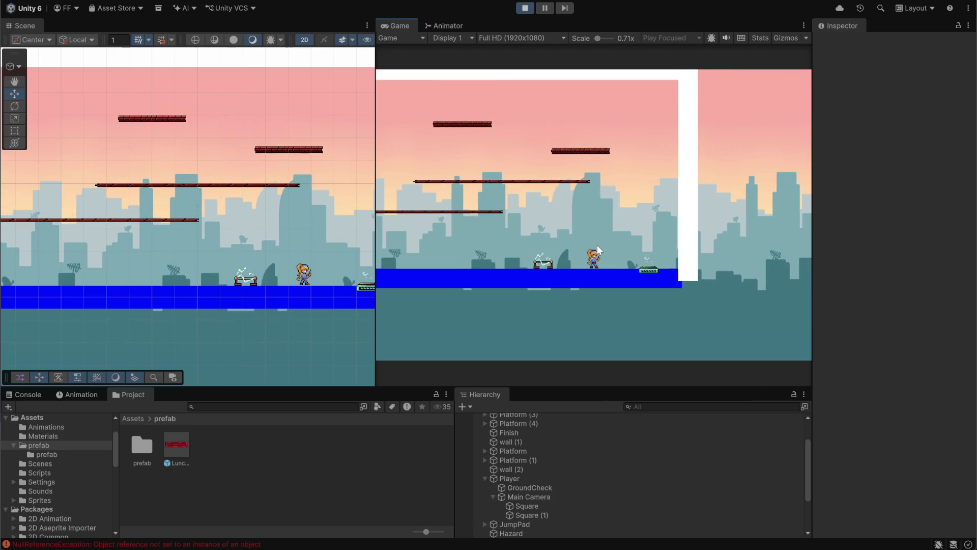
key("a")
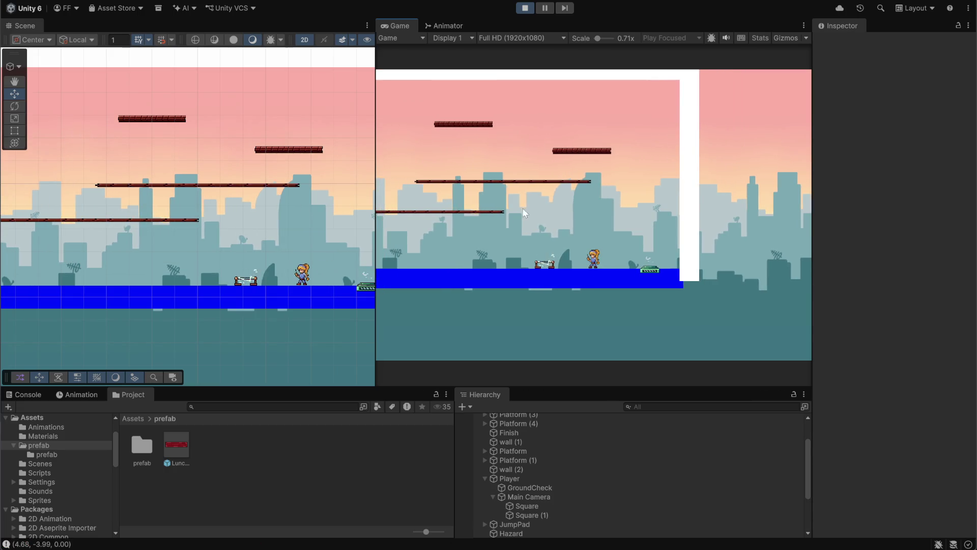
Step: Read the 'hozeno' and position logs in the Console, then stop the playtest
left_click(27, 395)
key("a")
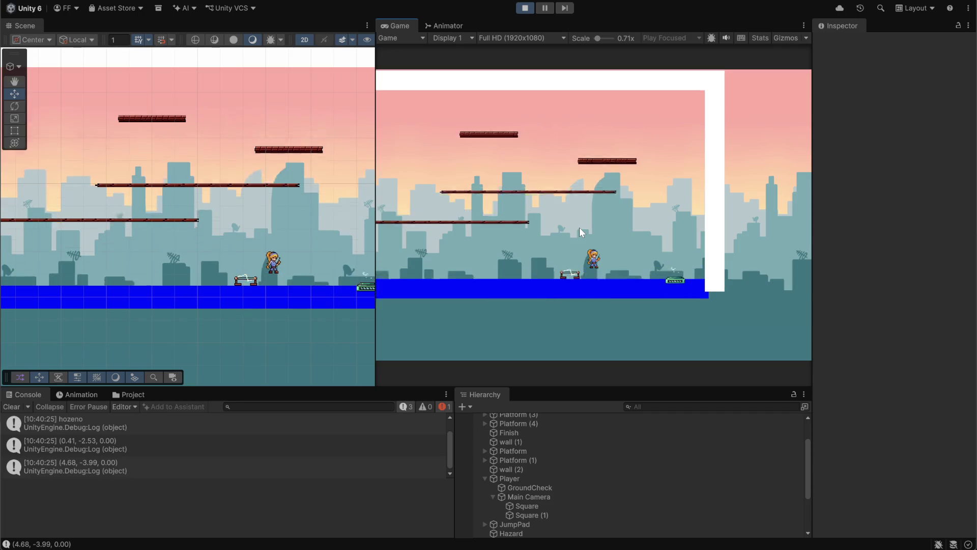
left_click(526, 9)
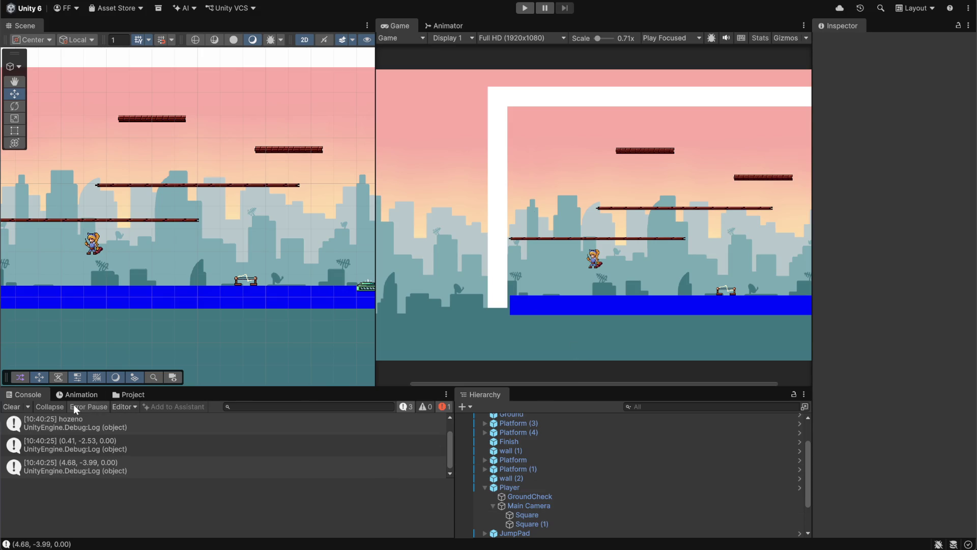
left_click(131, 395)
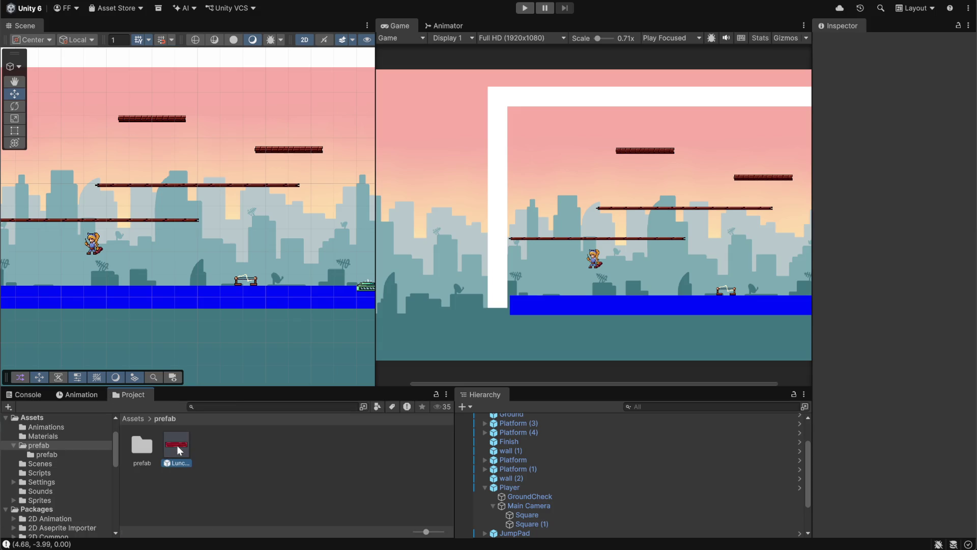
Step: Set the LunchBox prefab's Sorting Layer to Game, then return to the level scene
double_click(178, 445)
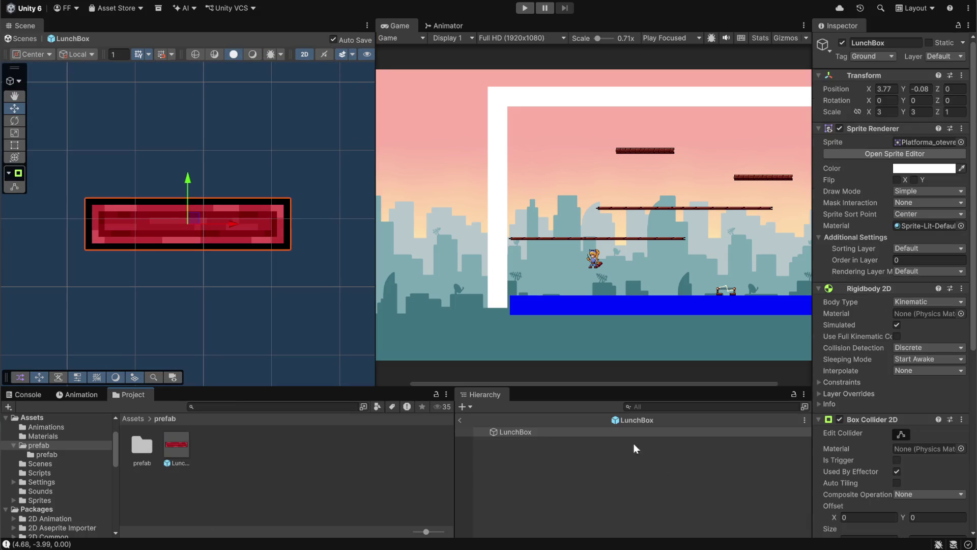
scroll(902, 417, "down", 10)
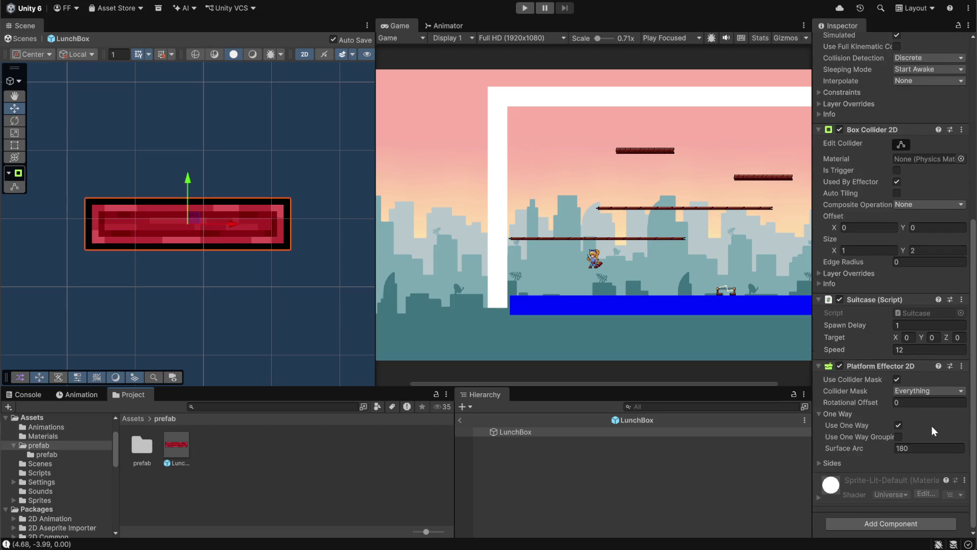
scroll(871, 419, "up", 10)
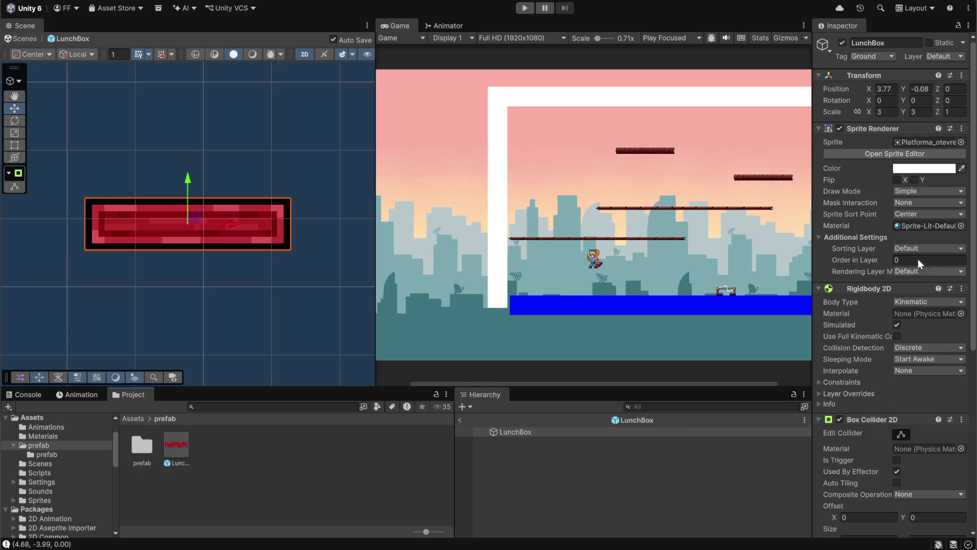
left_click(918, 249)
left_click(899, 288)
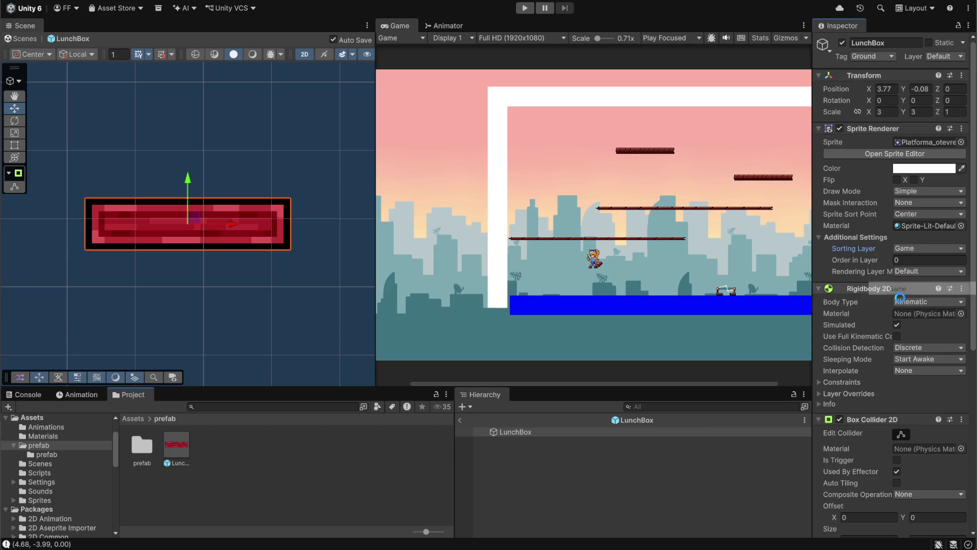
left_click(538, 480)
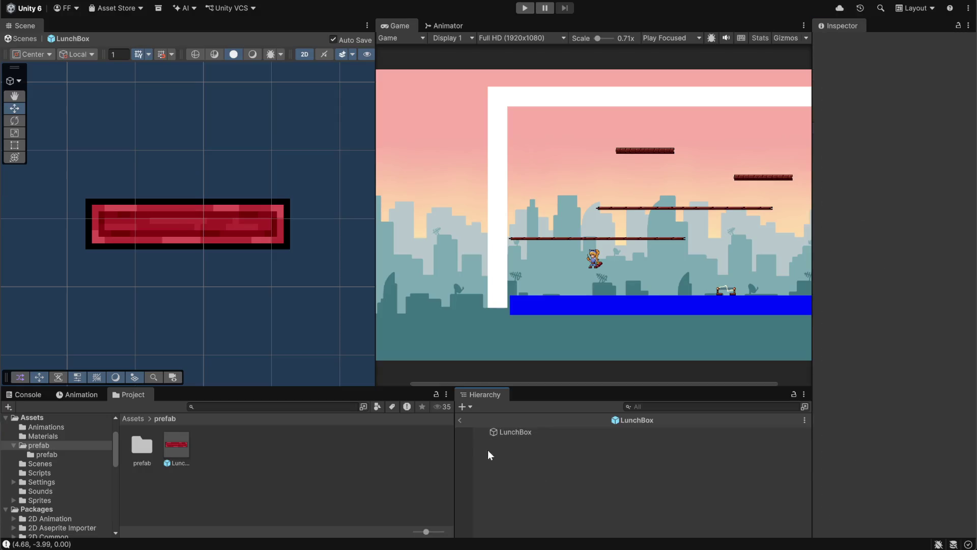
left_click(459, 420)
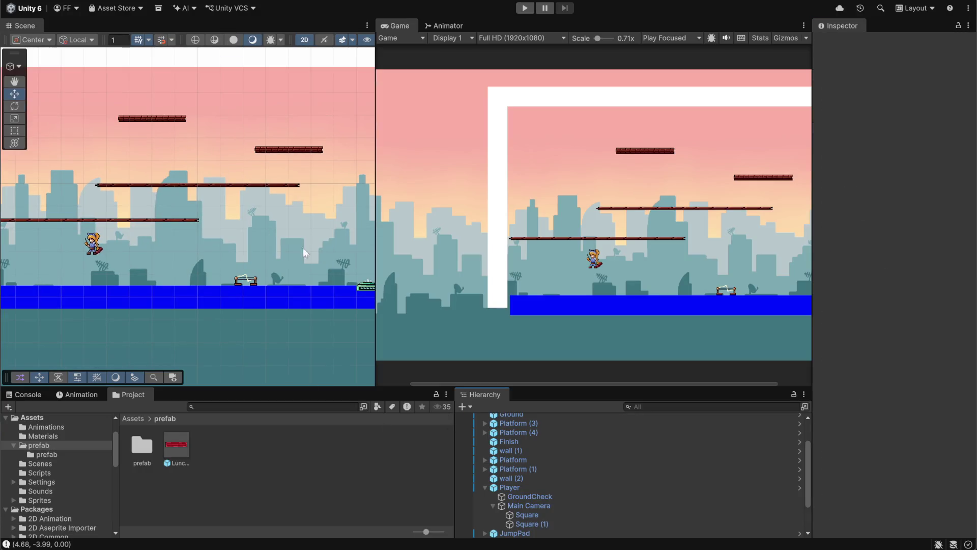
Step: Review the merged prefab changes in GitHub Desktop, then open the streaming teammate's Discord profile card
key("alt+Tab")
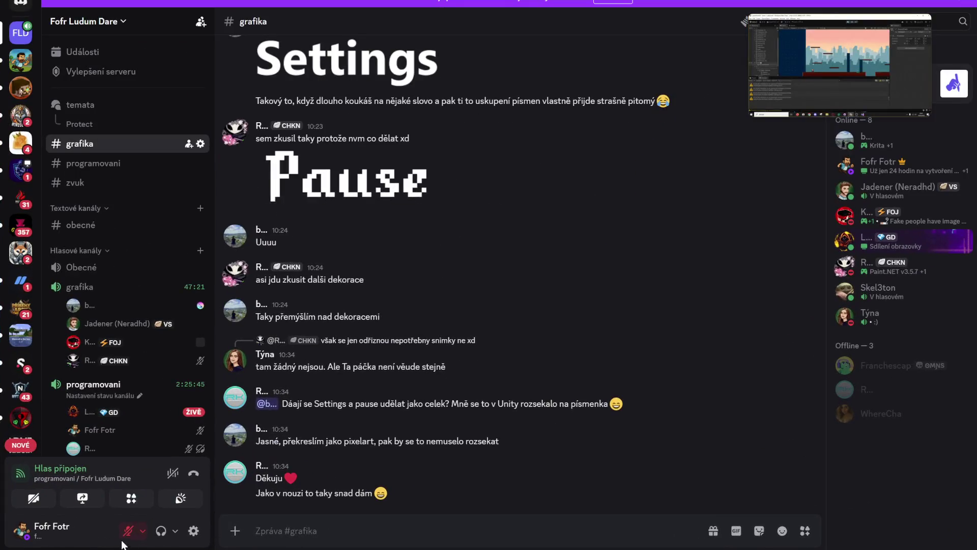
key("alt+Tab")
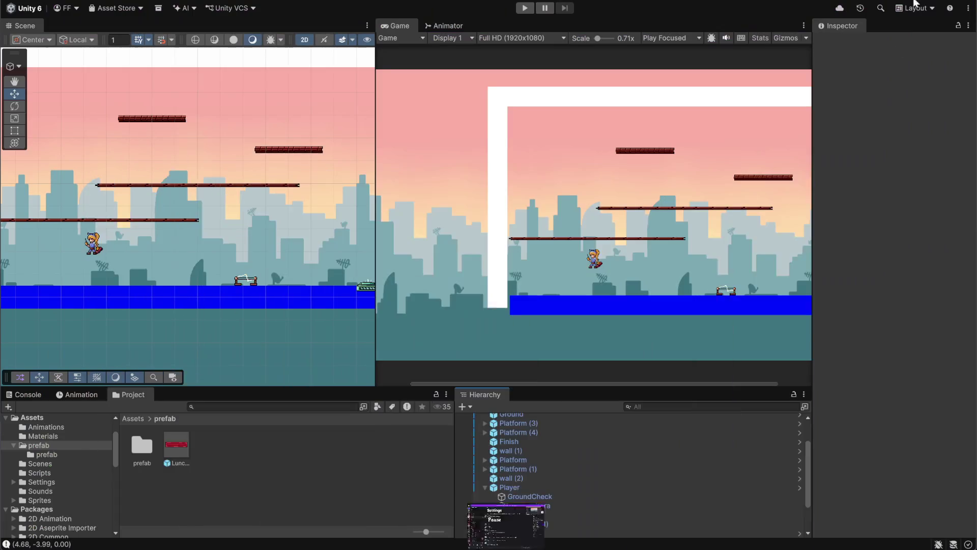
mouse_move(540, 549)
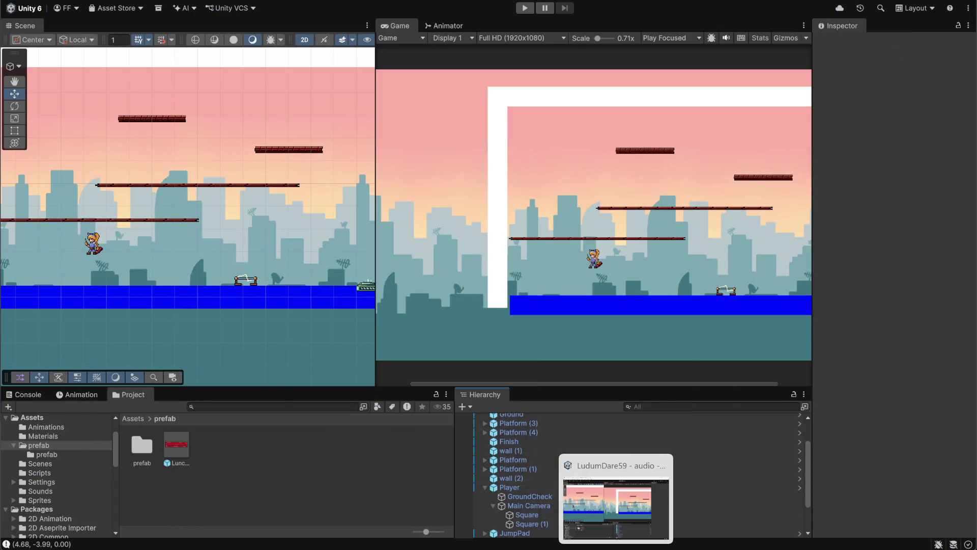
left_click(591, 548)
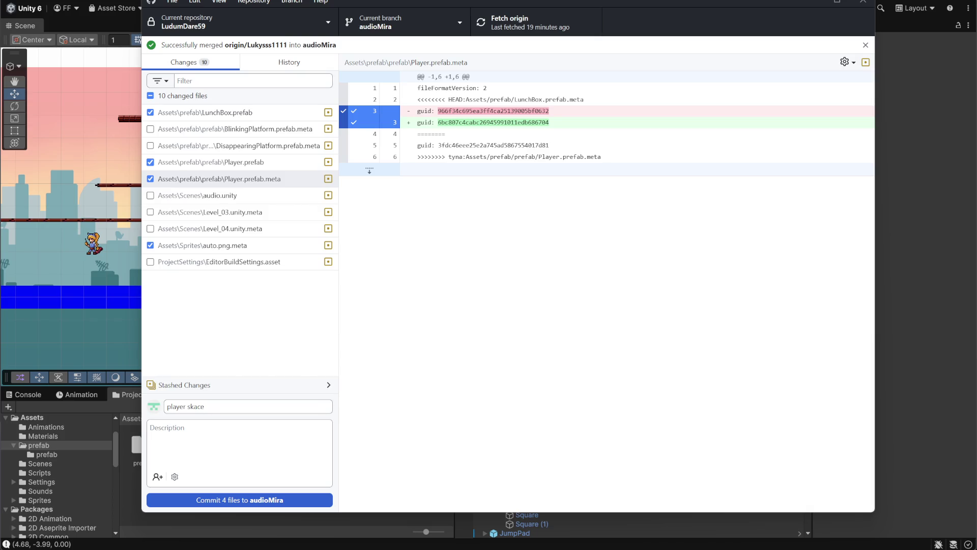
key("alt+Tab")
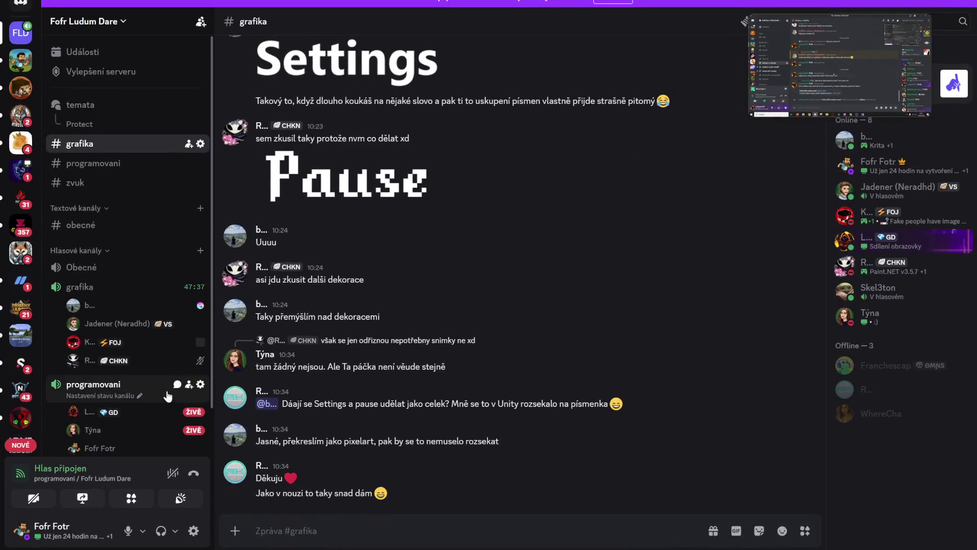
left_click(181, 431)
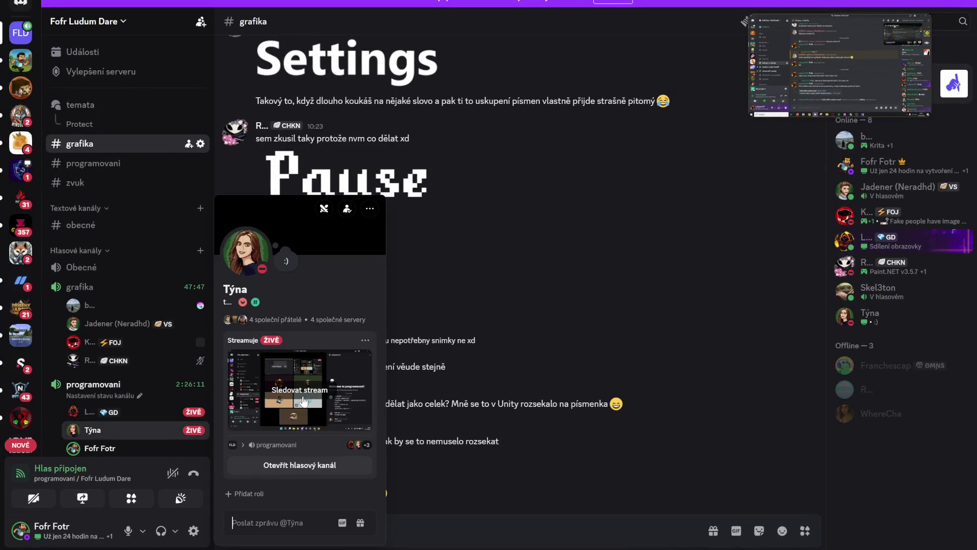
Step: Watch the teammate's live Unity stream in the programovani channel and select its Player object
left_click(293, 399)
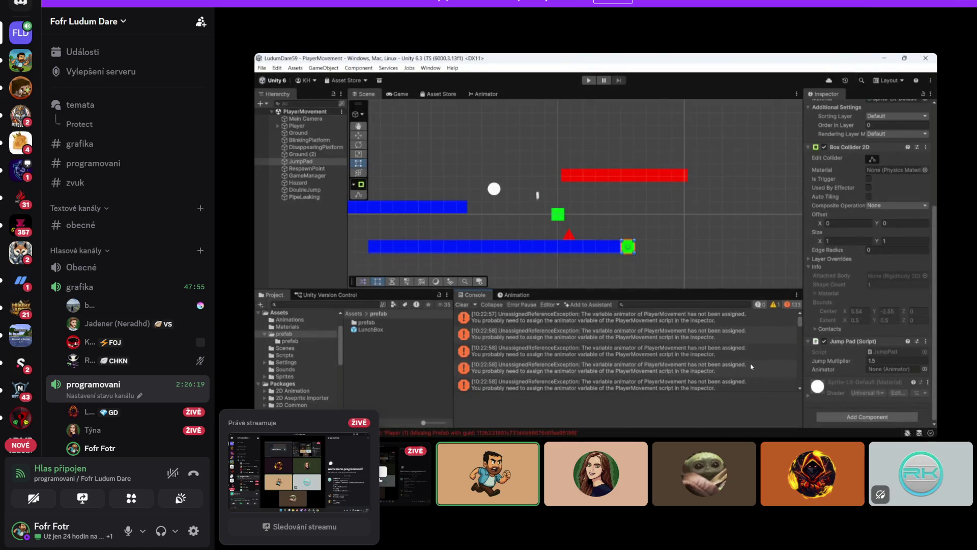
mouse_move(750, 368)
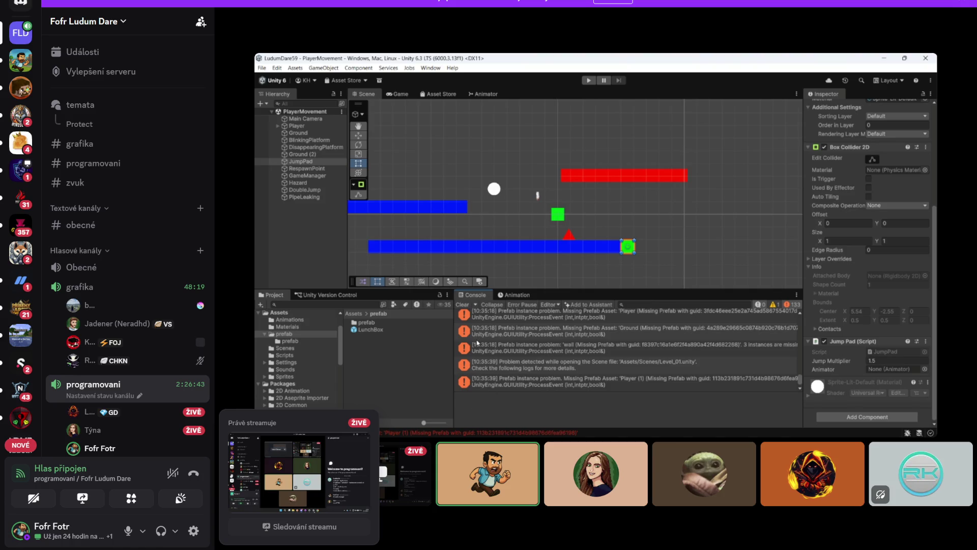
left_click(298, 127)
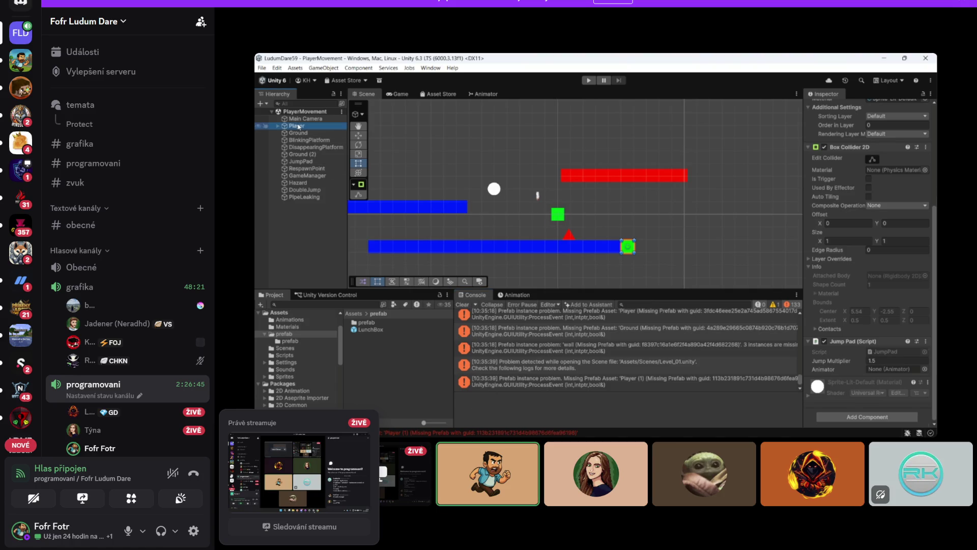
Step: Delete the Player object from the streamed scene's Hierarchy
right_click(300, 127)
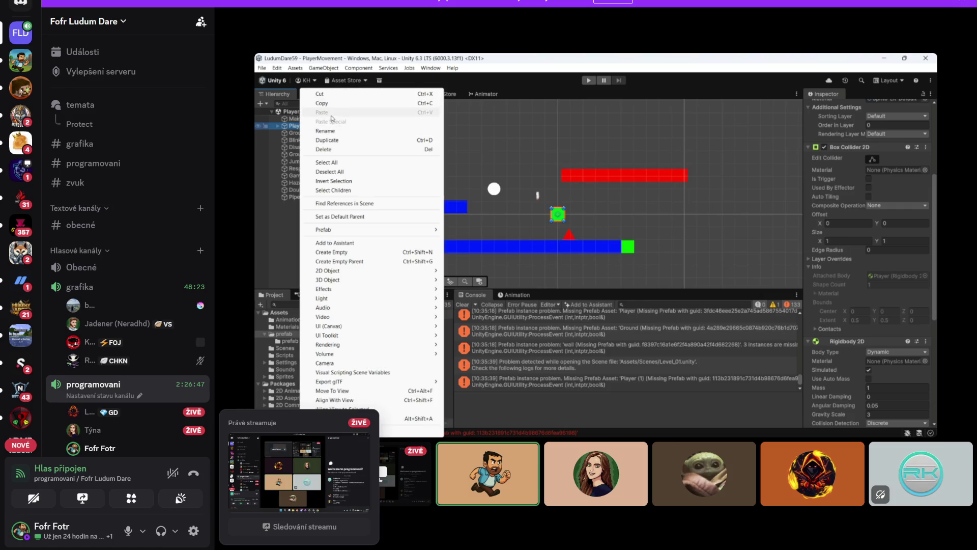
left_click(330, 150)
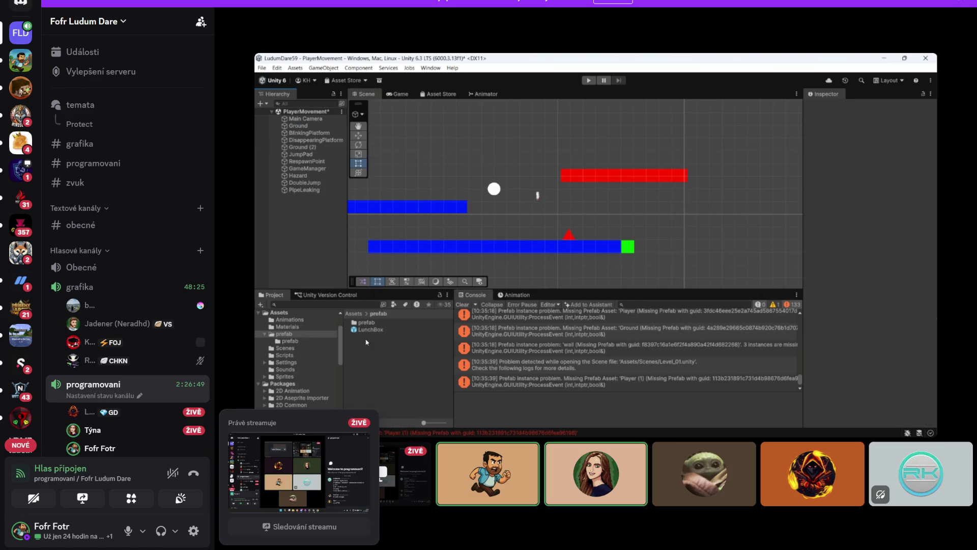
scroll(296, 378, "down", 2)
scroll(295, 379, "up", 3)
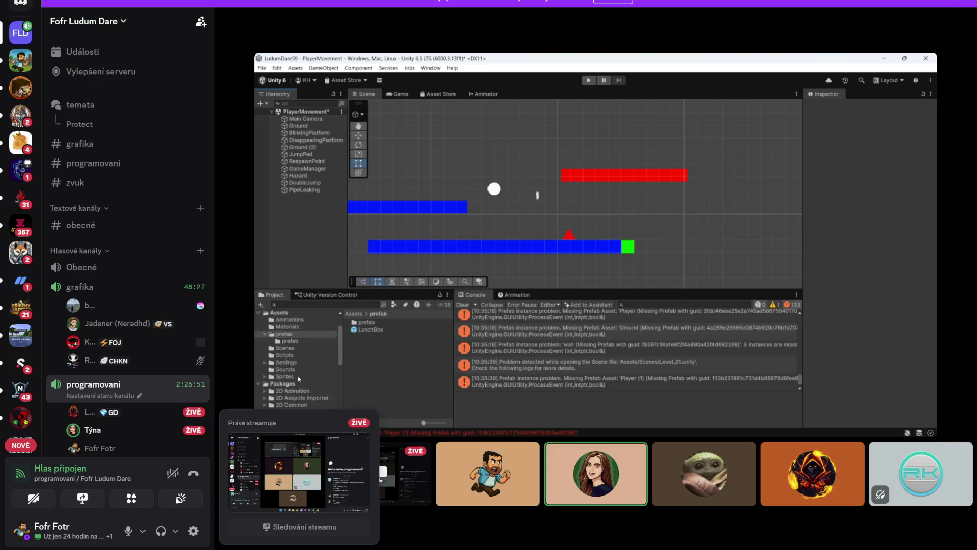
Step: Browse from Scenes into the nested prefab folder and drag the Player prefab back into the scene
scroll(291, 377, "down", 2)
left_click(283, 351)
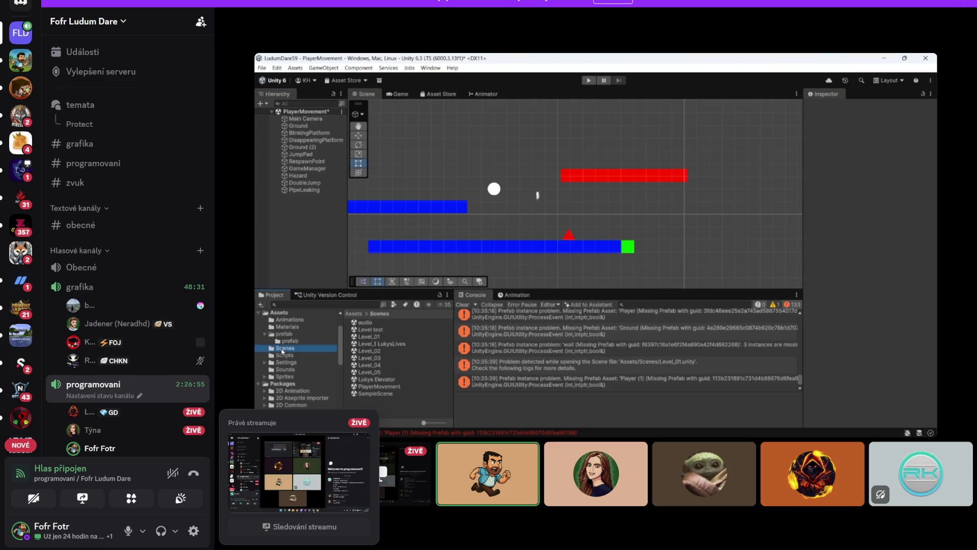
scroll(292, 344, "up", 2)
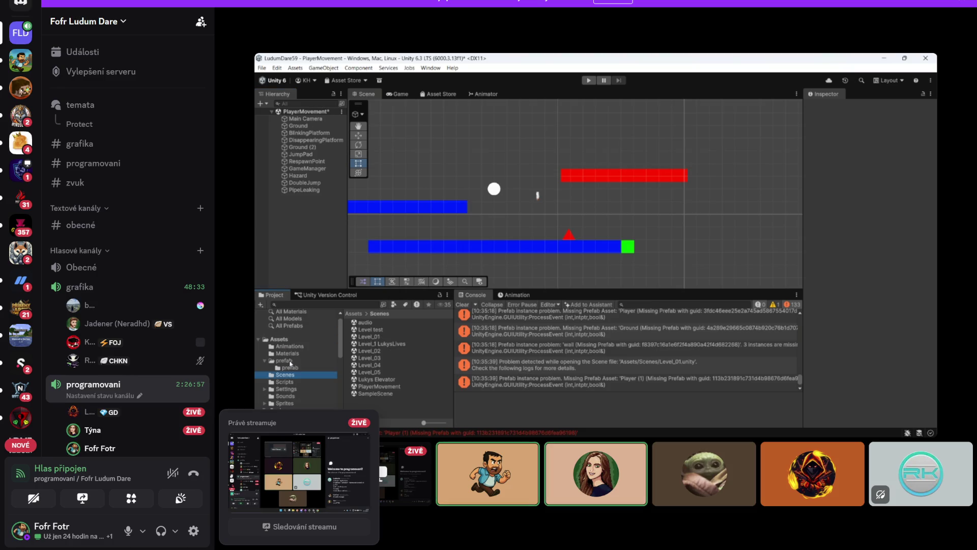
left_click(284, 360)
double_click(366, 322)
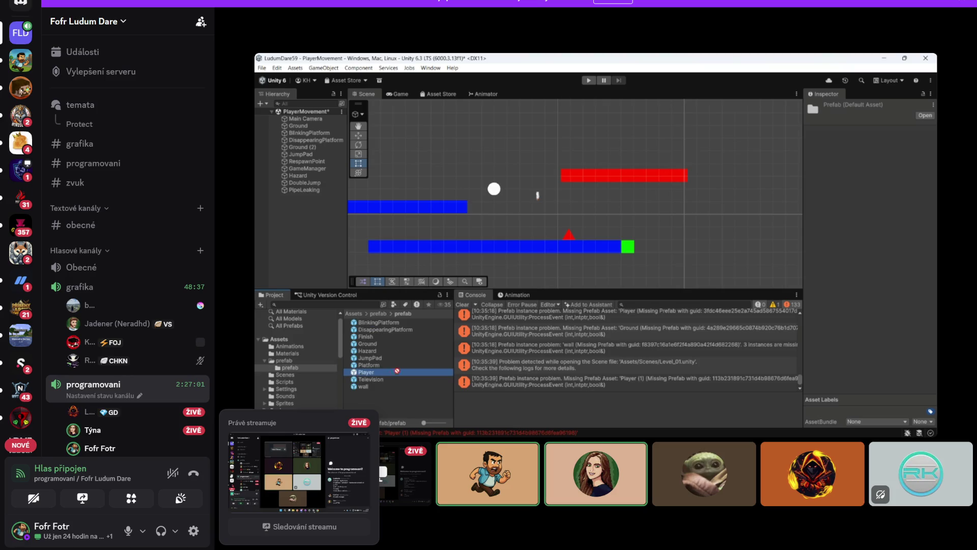
left_click_drag(278, 125, 279, 125)
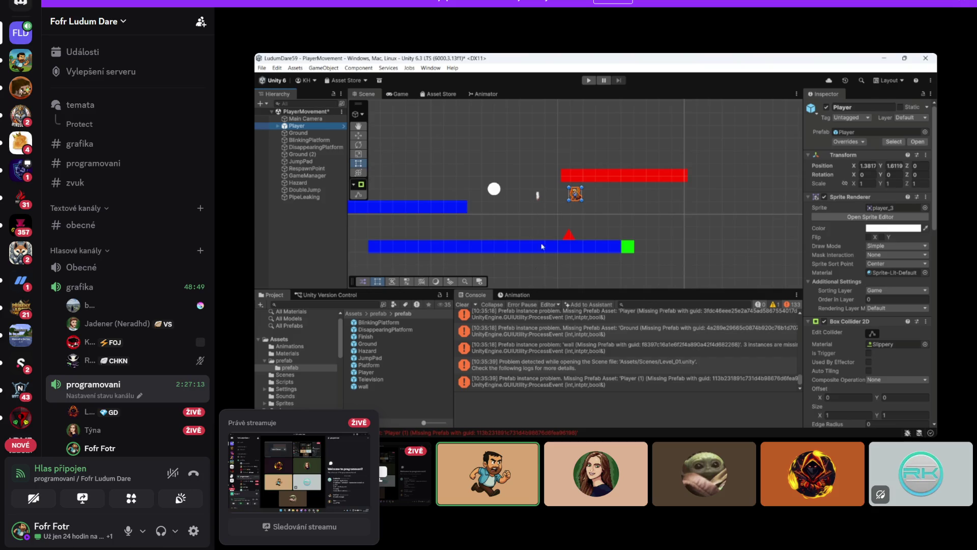
Step: Scroll through the streamed Player's Inspector components until the teammate's stream ends
scroll(865, 208, "down", 3)
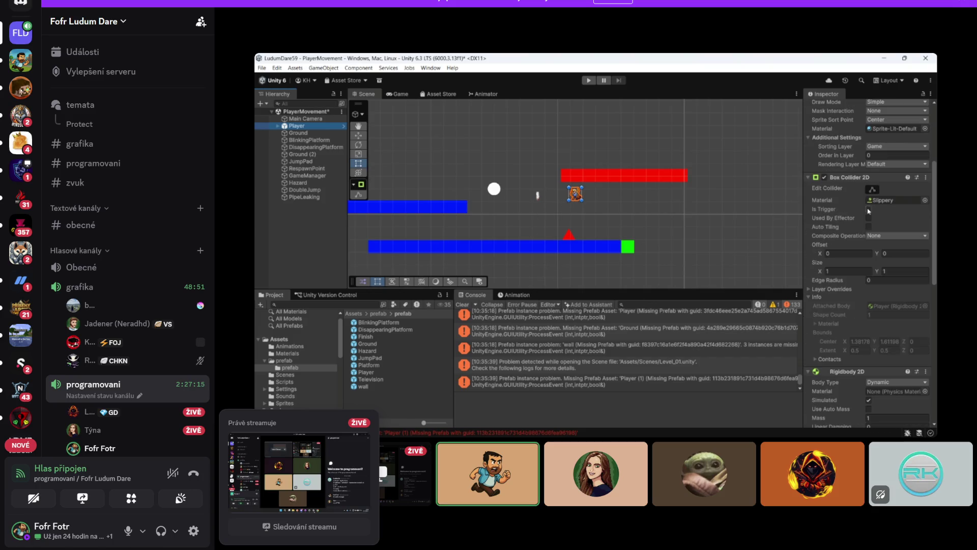
scroll(865, 219, "down", 8)
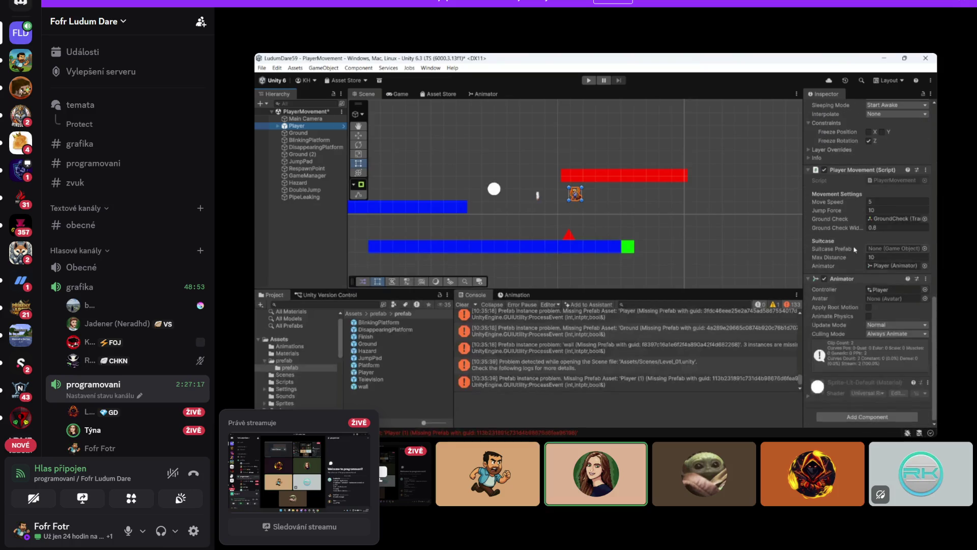
scroll(854, 256, "up", 10)
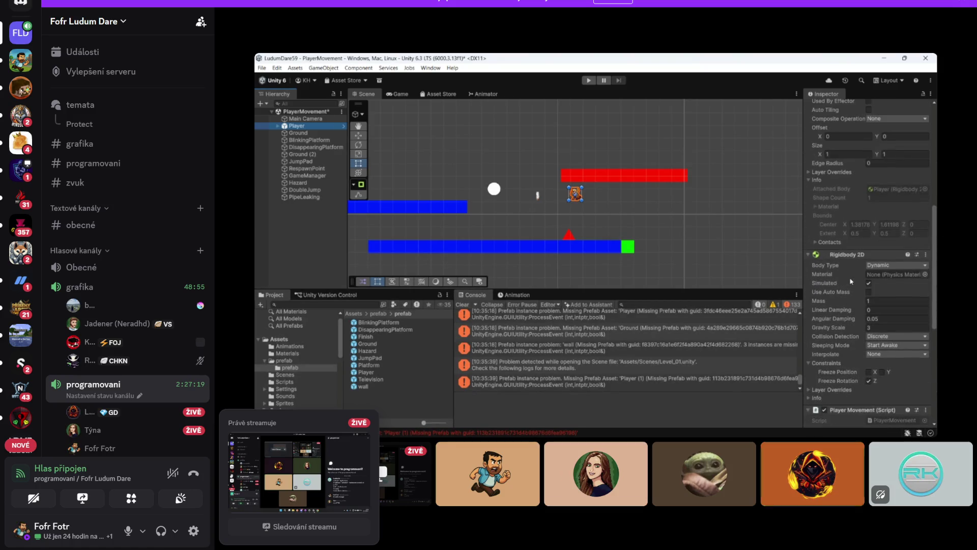
scroll(851, 280, "up", 2)
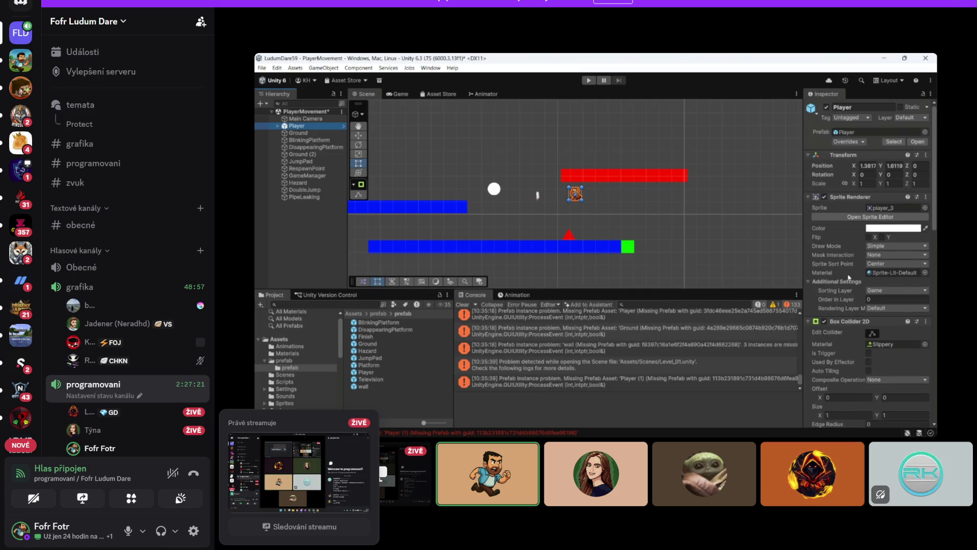
scroll(851, 275, "down", 3)
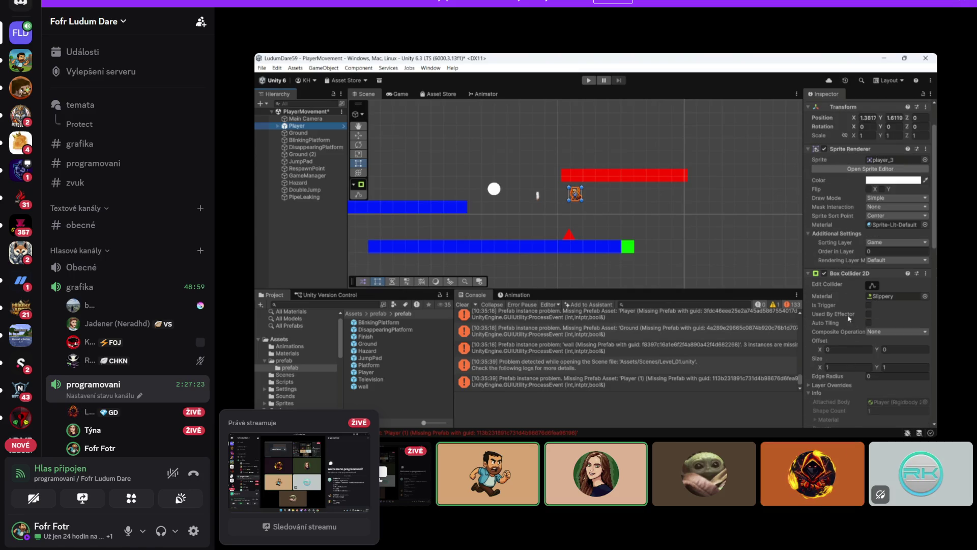
scroll(845, 227, "down", 4)
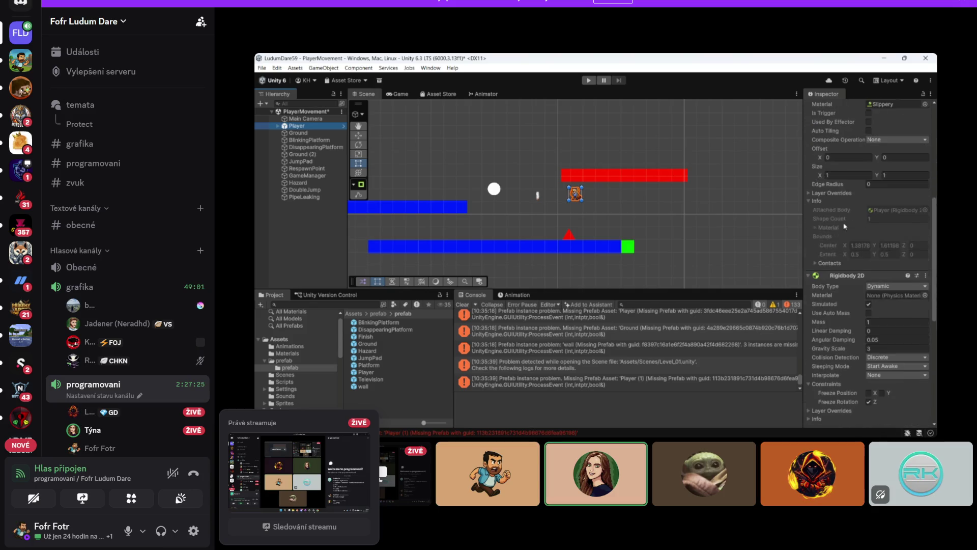
scroll(848, 229, "down", 4)
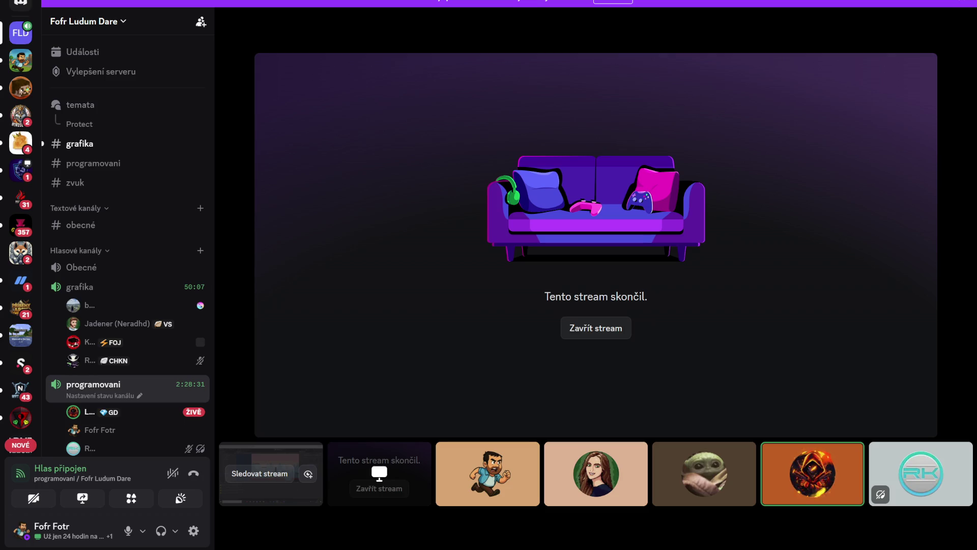
Step: Watch the other streaming member's Unity playtest until the GameManager unassigned-player error appears
left_click(188, 416)
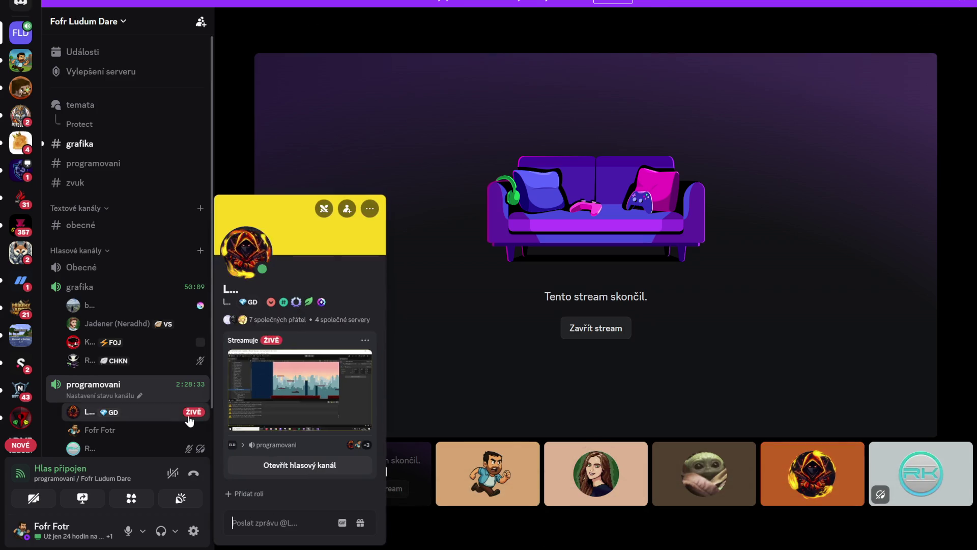
left_click(295, 402)
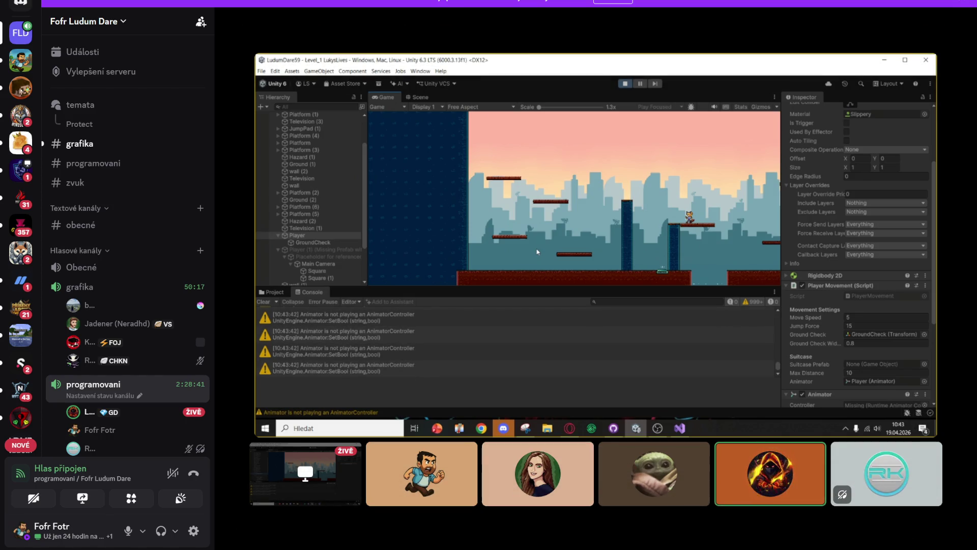
mouse_move(701, 345)
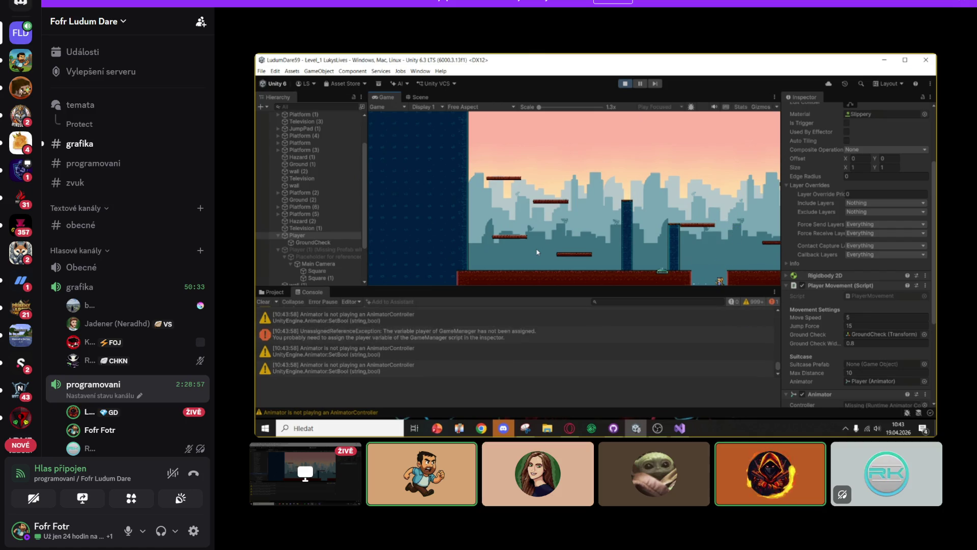
mouse_move(614, 473)
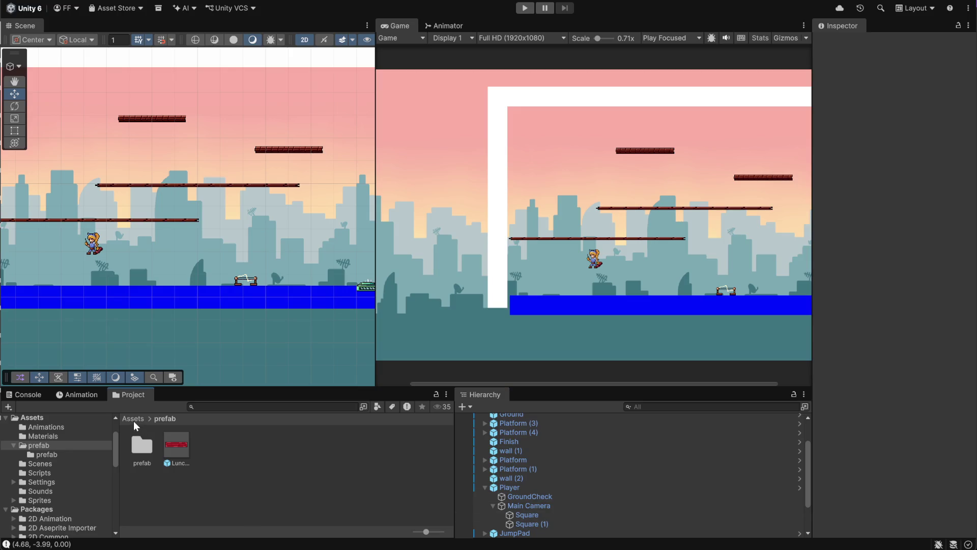
Step: Open the Player prefab from Assets/prefab/prefab in Prefab Mode
double_click(142, 446)
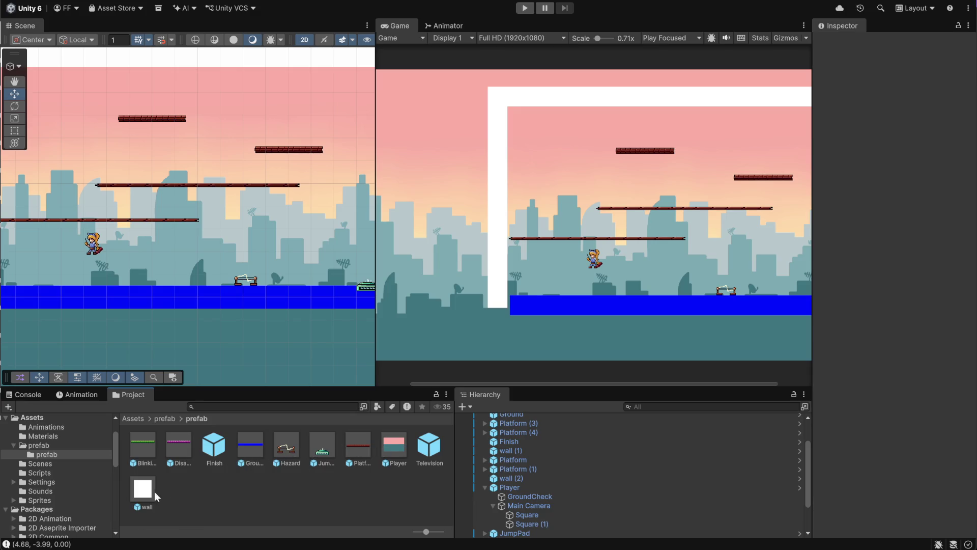
double_click(383, 445)
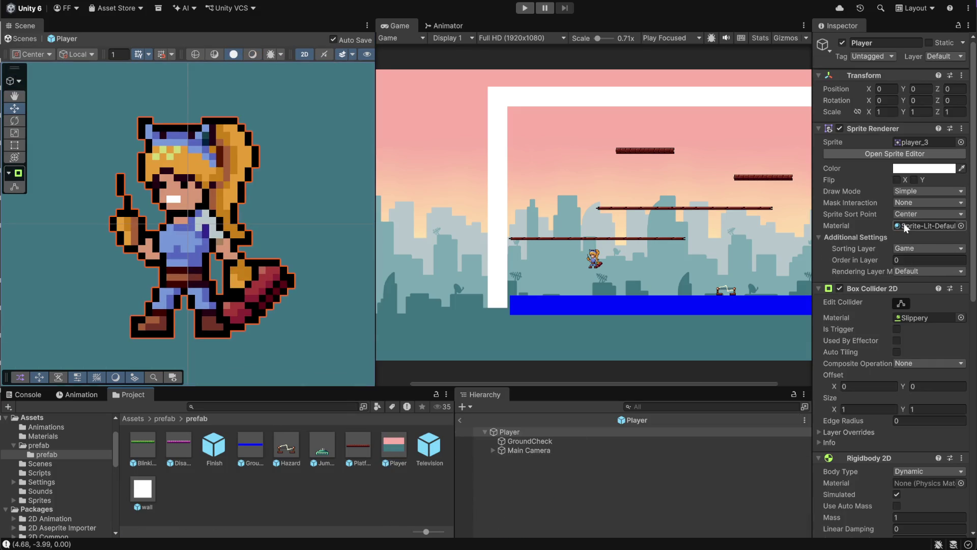
scroll(877, 351, "down", 3)
scroll(876, 350, "down", 2)
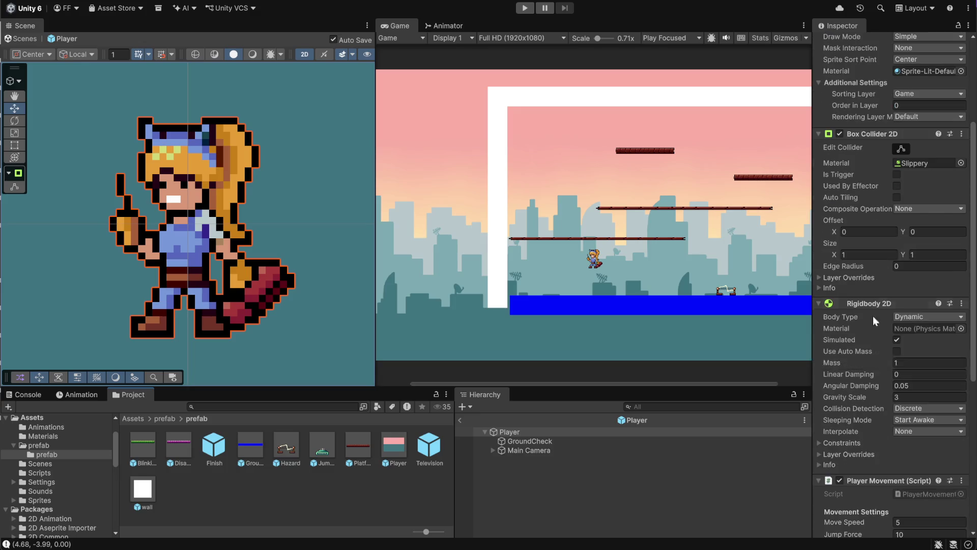
Step: Drag the box collider's left and right edges inward to about 0.44 wide, then exit Prefab Mode
left_click(894, 148)
left_click_drag(302, 223, 230, 245)
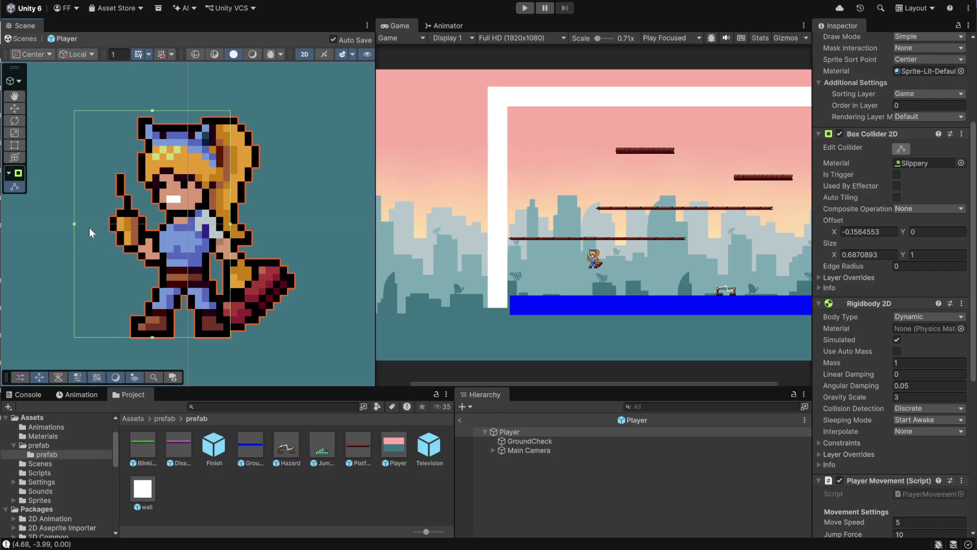
left_click_drag(74, 224, 131, 229)
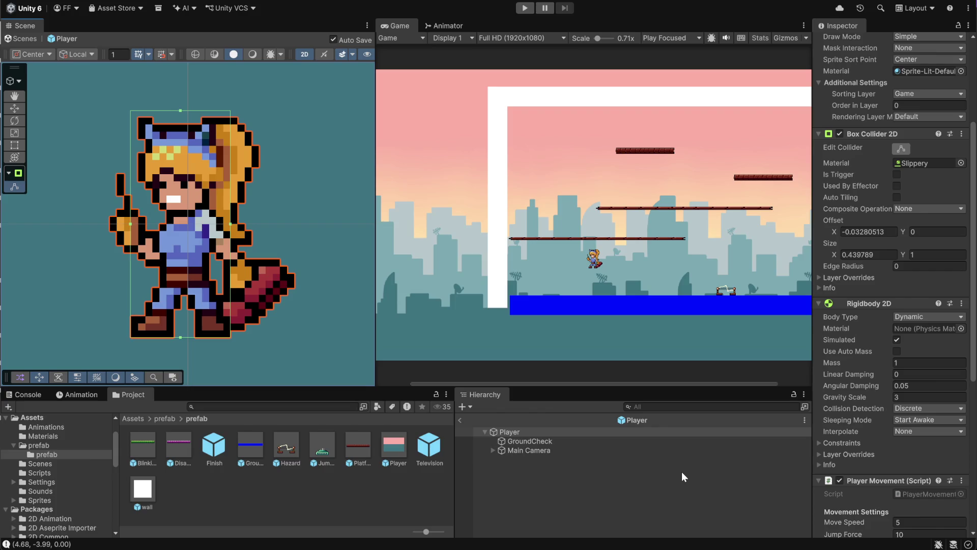
left_click(545, 441)
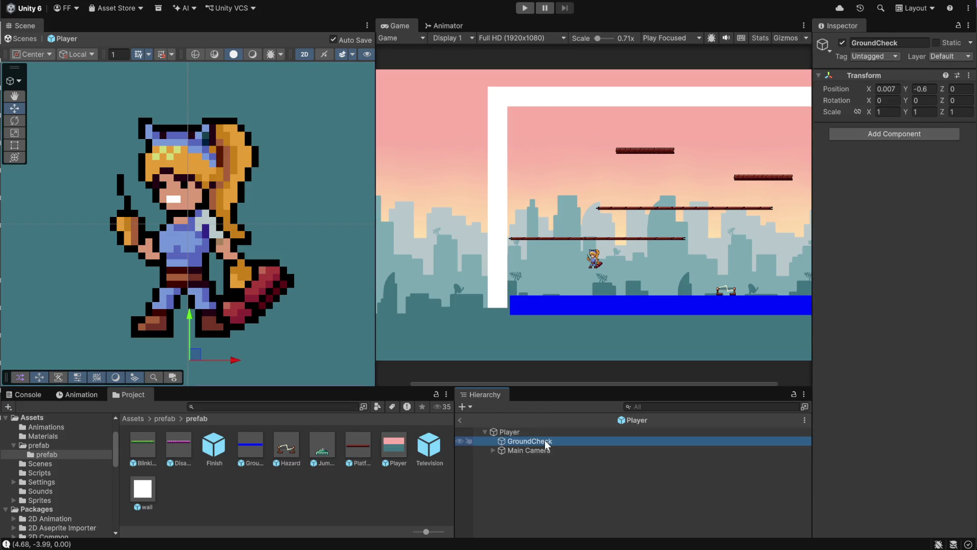
left_click(524, 432)
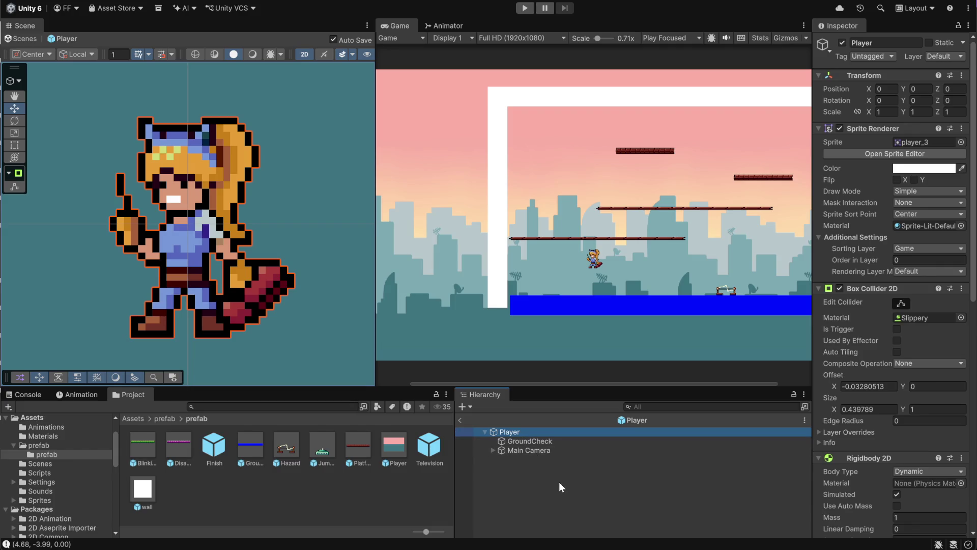
left_click(459, 420)
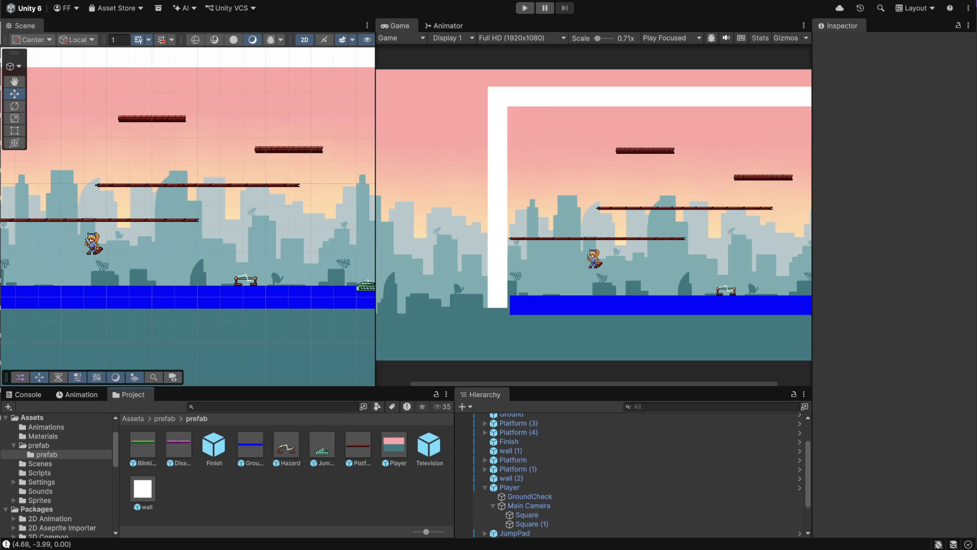
Step: In GitHub Desktop, exclude LunchBox.prefab and auto.png.meta from the commit
key("alt+Tab")
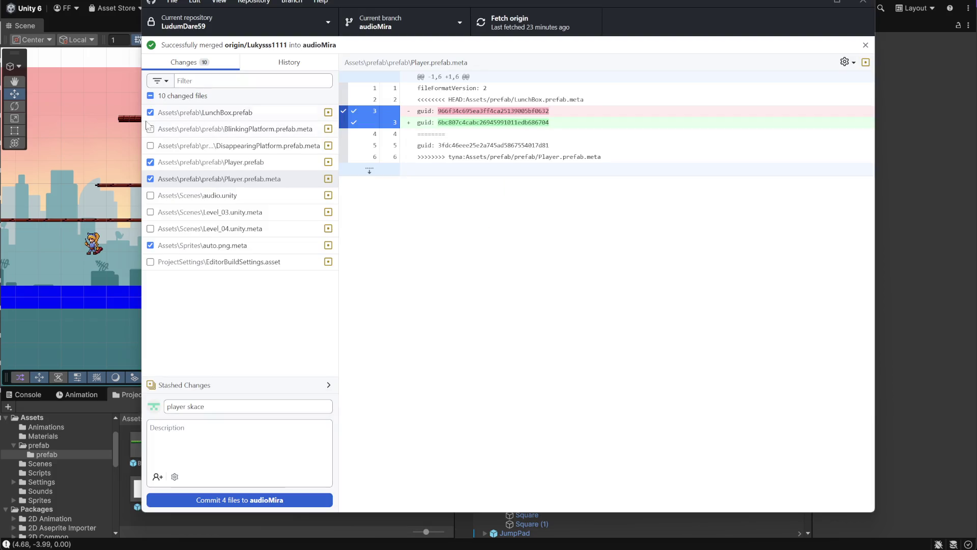
left_click(151, 112)
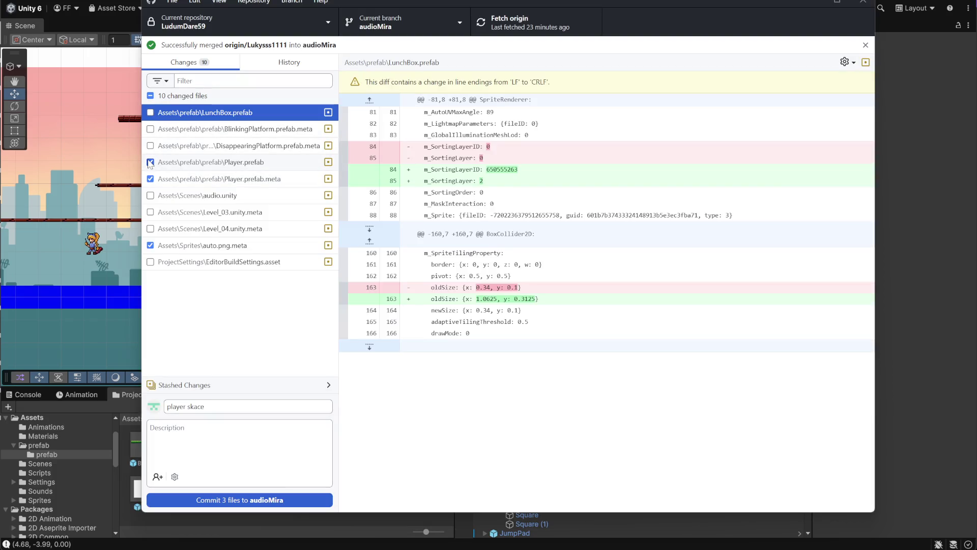
left_click(151, 246)
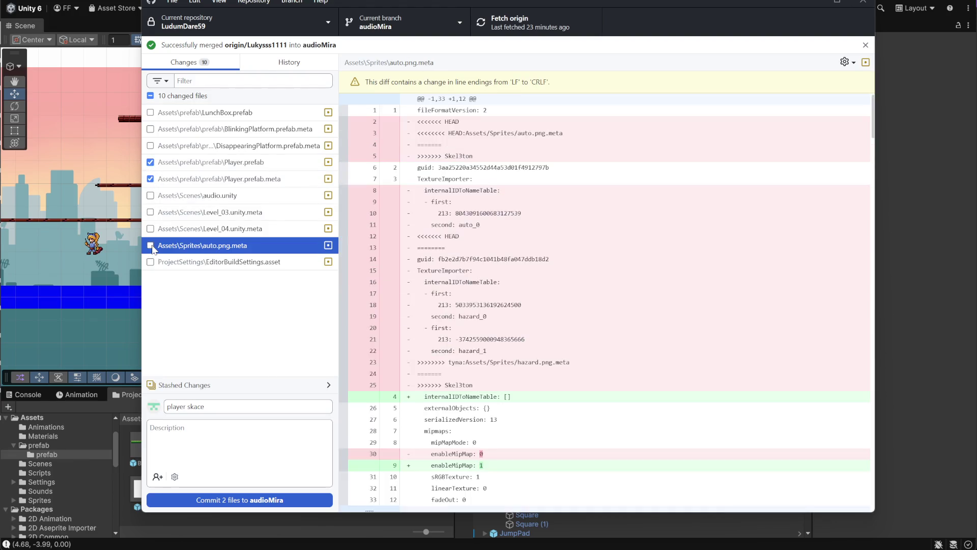
Step: Commit the two Player files to audioMira as 'opraveny player', push to origin, and minimize
left_click_drag(205, 406, 108, 406)
left_click(204, 406)
type("opraveny player")
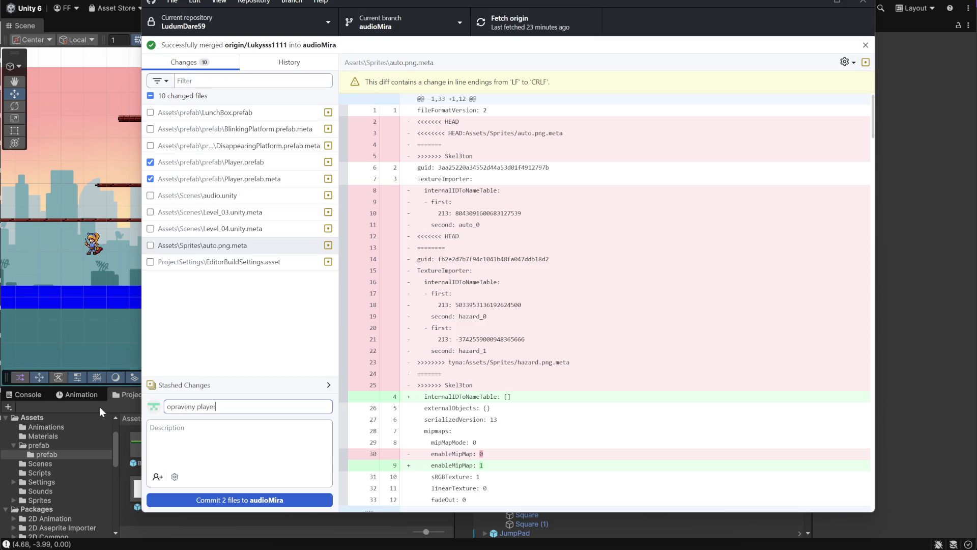
left_click(264, 501)
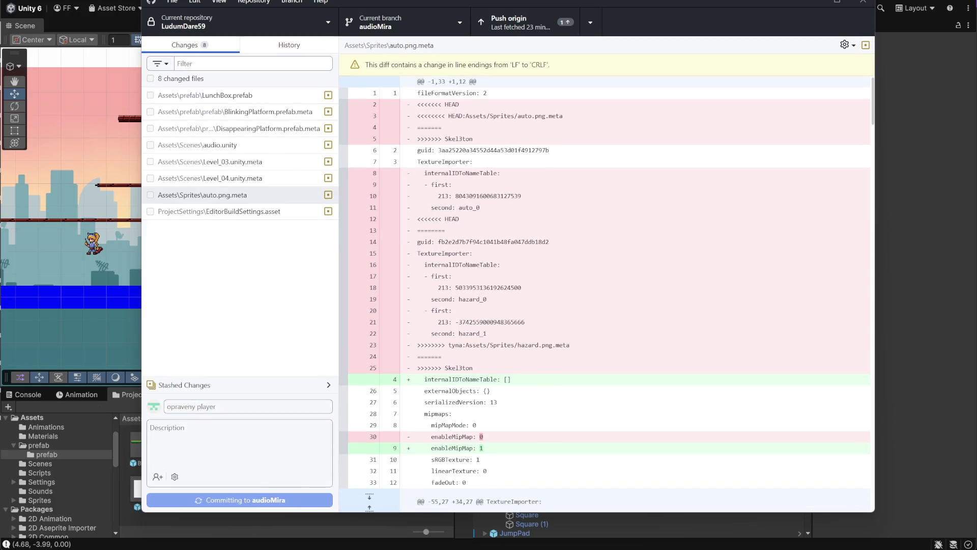
left_click(507, 25)
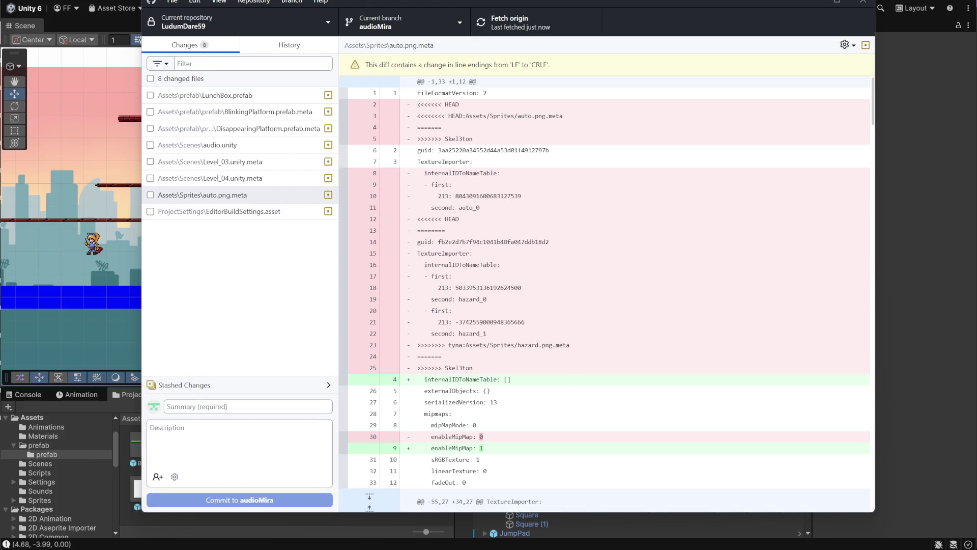
left_click(806, 4)
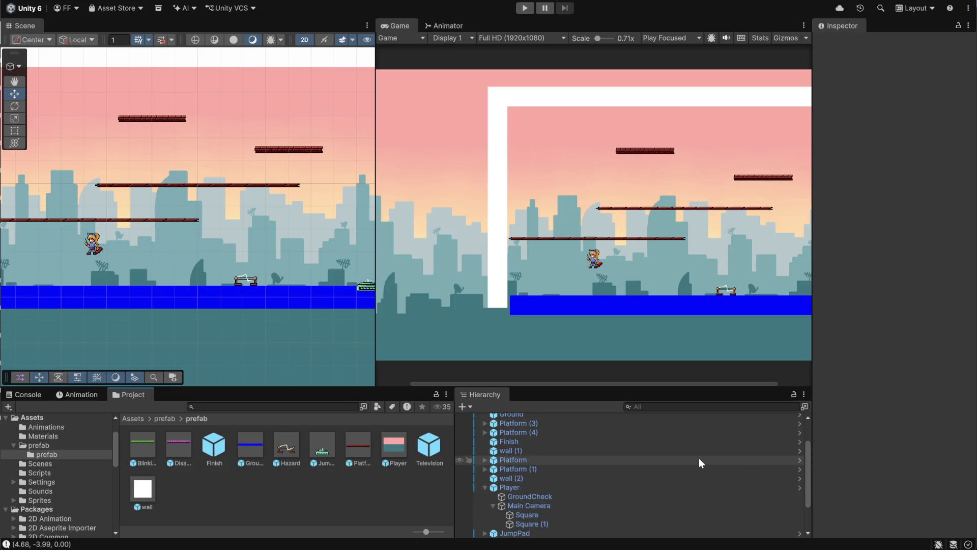
Step: Set the Player prefab's Tag to Player in Prefab Mode and verify the scene instance
left_click(544, 488)
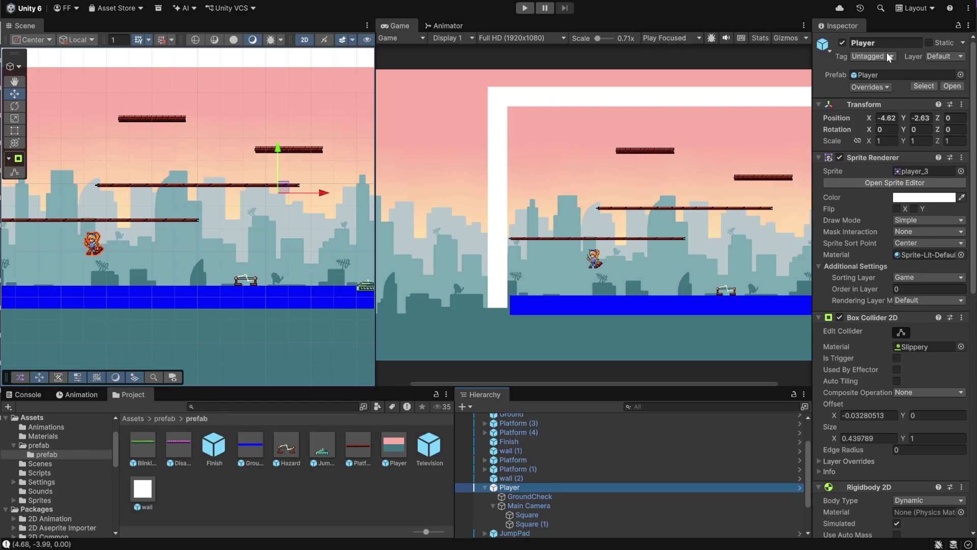
double_click(391, 445)
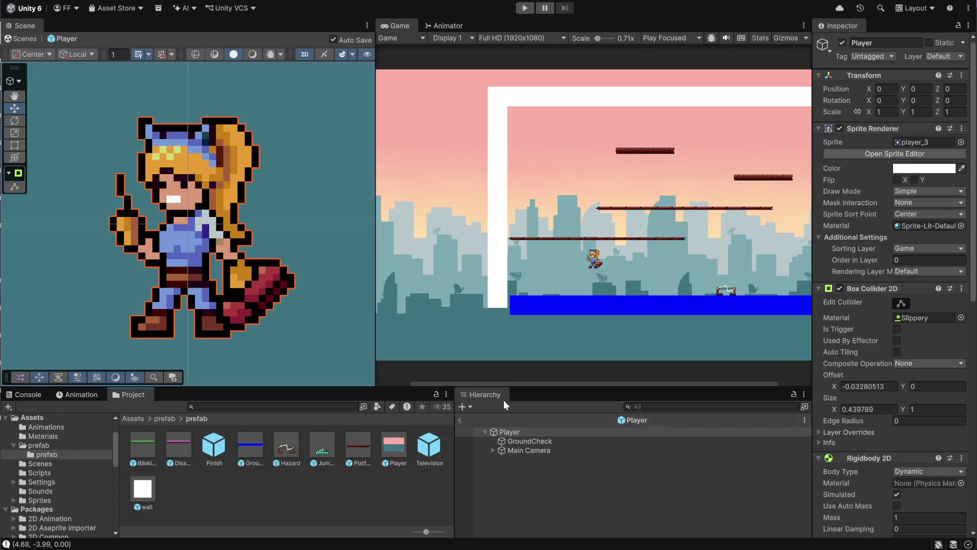
left_click(872, 56)
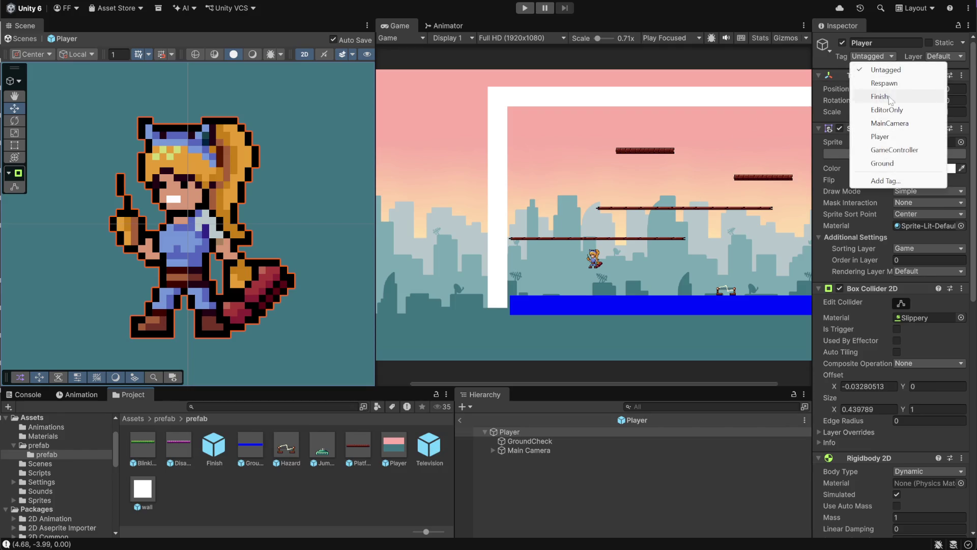
left_click(893, 137)
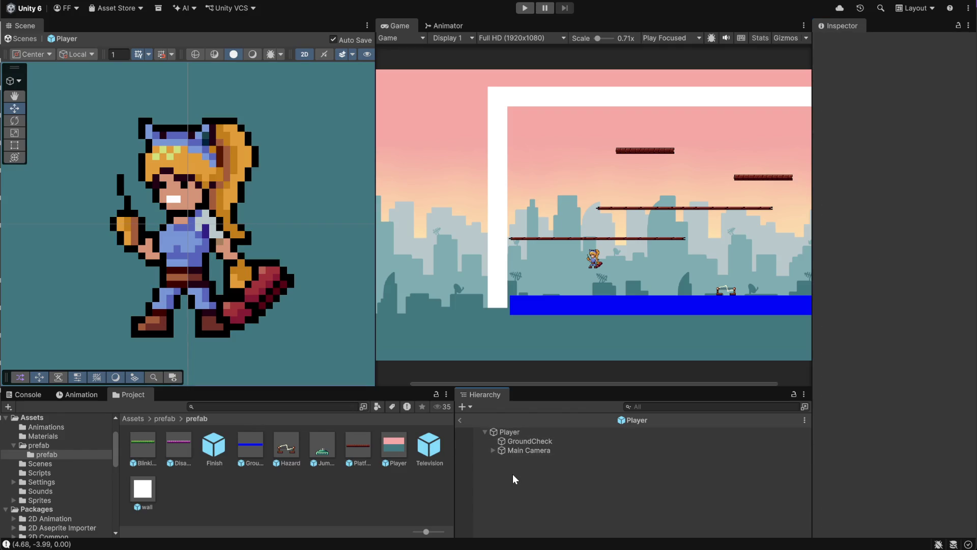
left_click(462, 423)
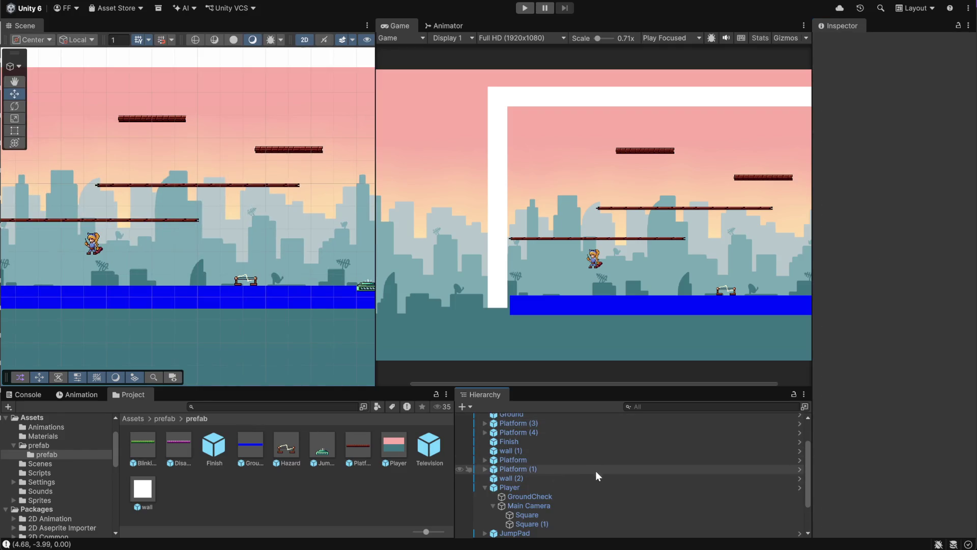
left_click(562, 486)
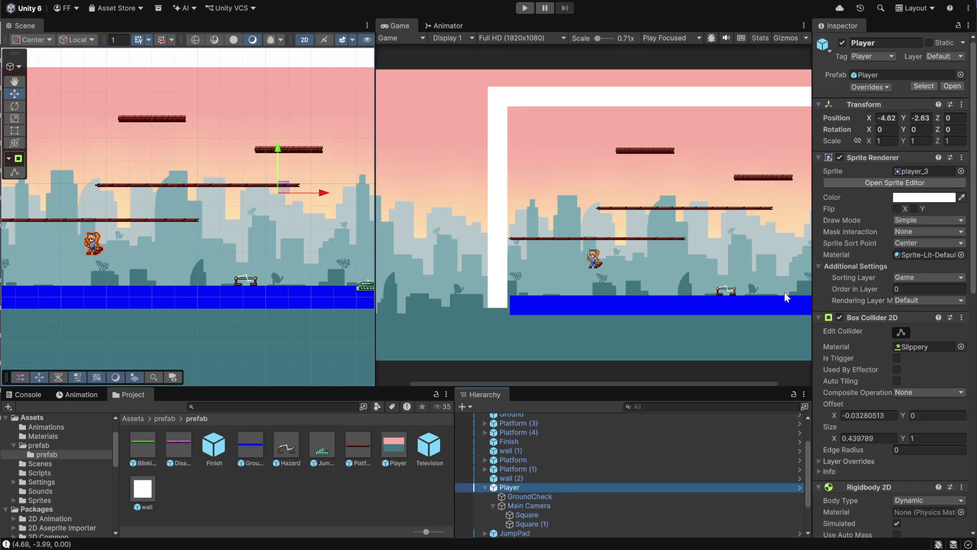
left_click(298, 511)
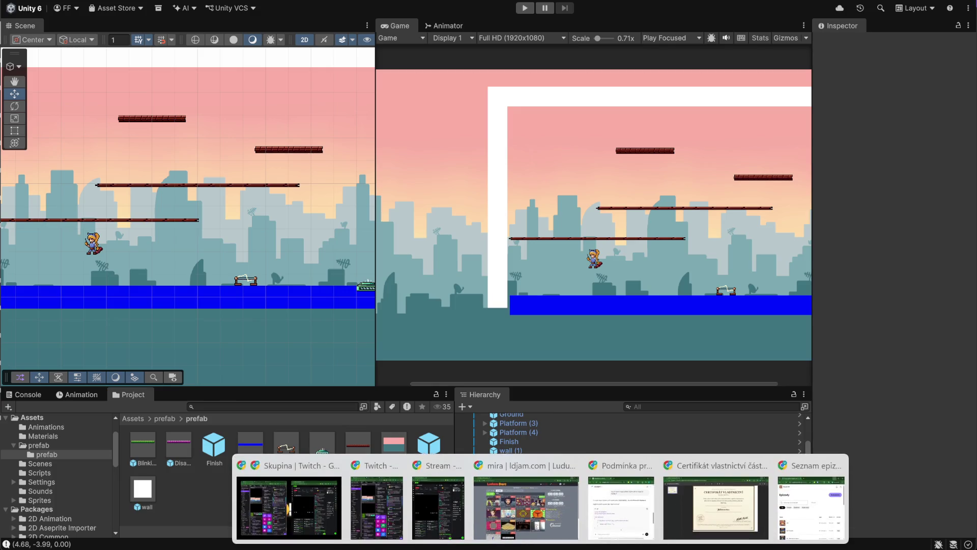
Step: Commit the Player.prefab tag change to audioMira with the summary 'tag'
mouse_move(613, 545)
left_click(614, 504)
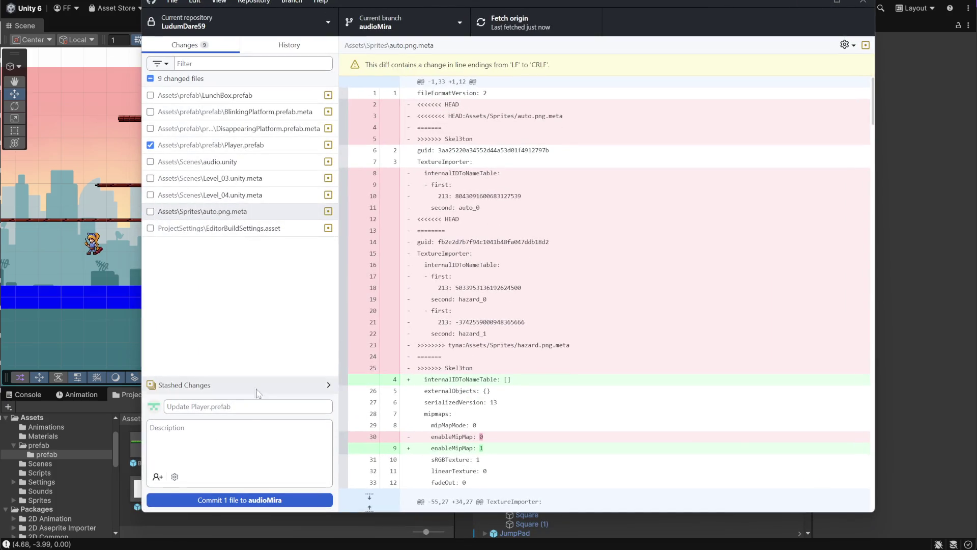
left_click(168, 406)
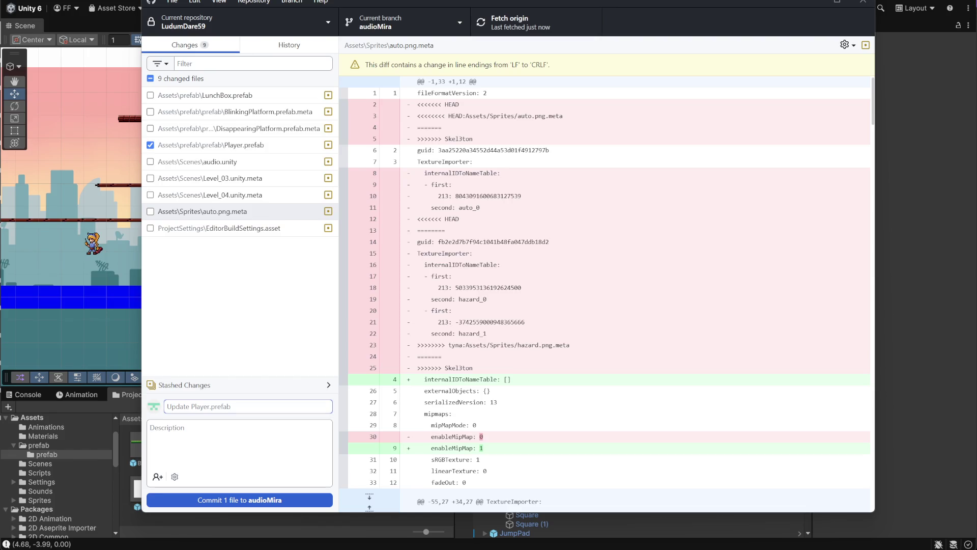
type("tag player")
left_click(257, 500)
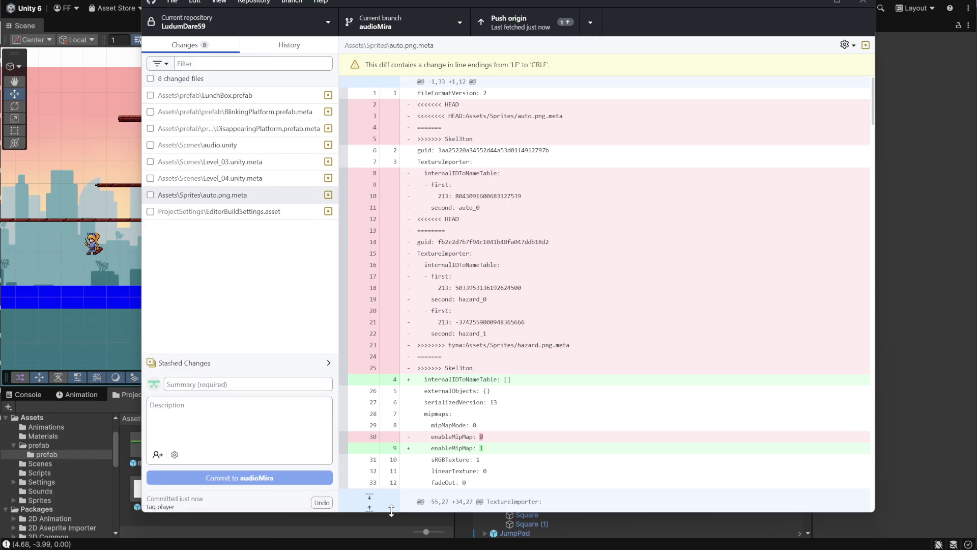
Step: Push the tag player commit to origin, hide GitHub Desktop and start playing the level
left_click(498, 16)
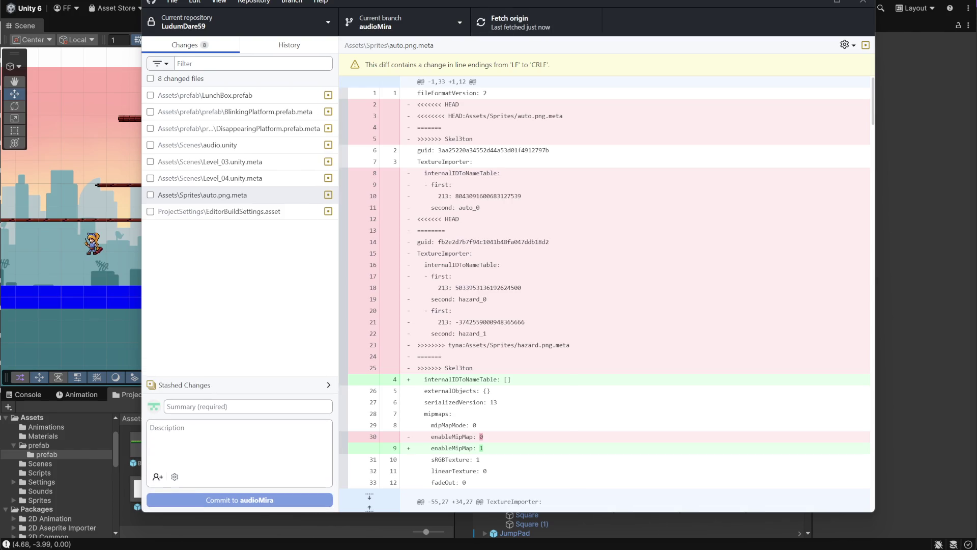
left_click(838, 2)
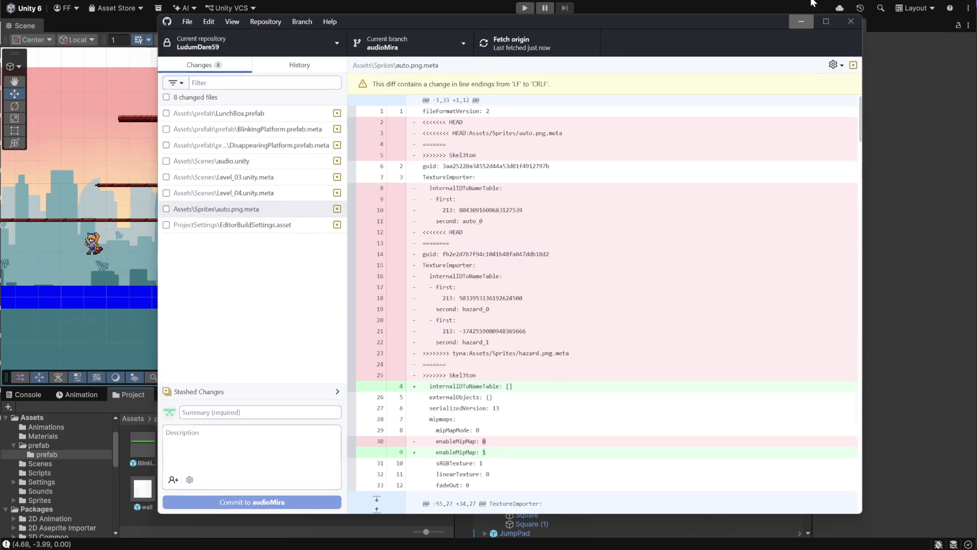
left_click(525, 8)
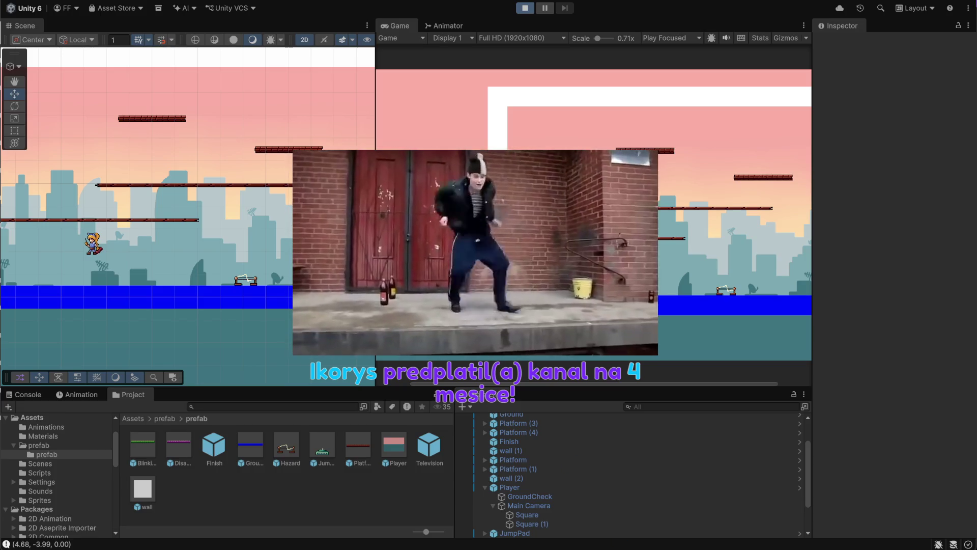
Step: Switch from the running Unity level over to Discord to watch the stream
key("alt+Tab")
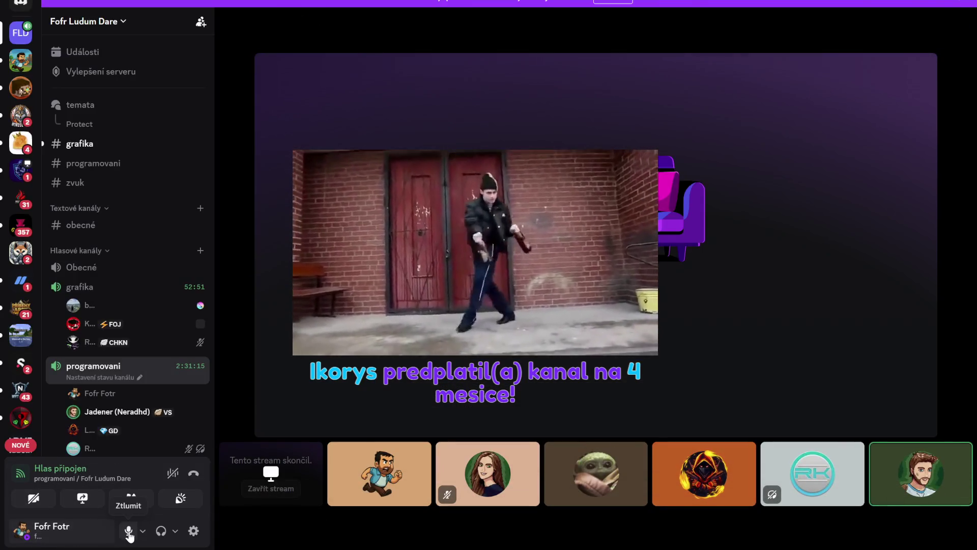
Step: Set the call's output volume to 69%, muting the mic during the change and unmuting afterward
left_click(128, 531)
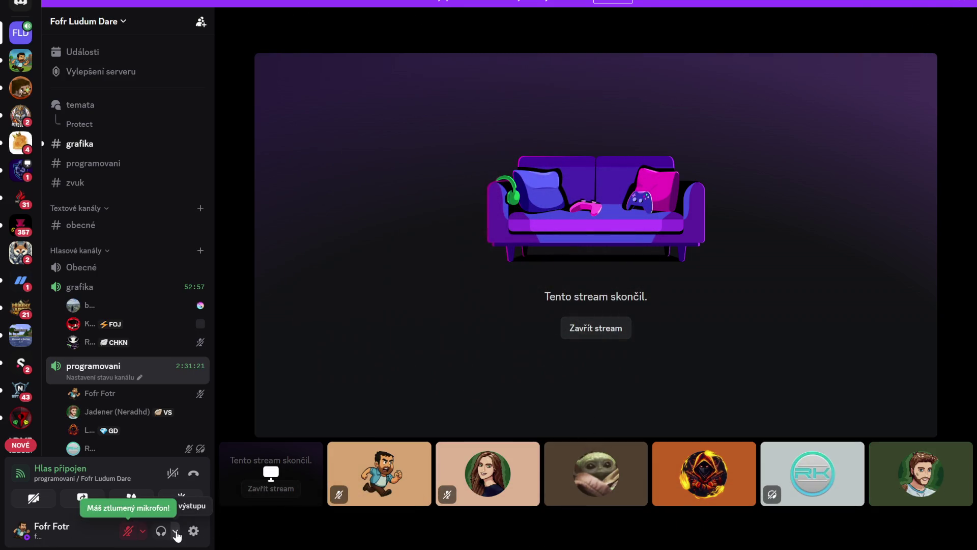
left_click(175, 531)
left_click_drag(203, 475, 167, 474)
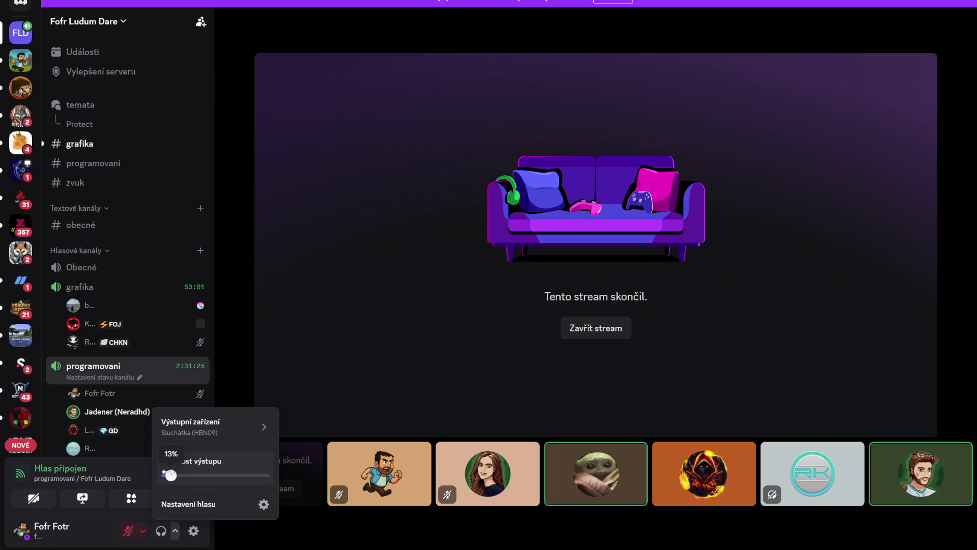
left_click_drag(169, 475, 173, 475)
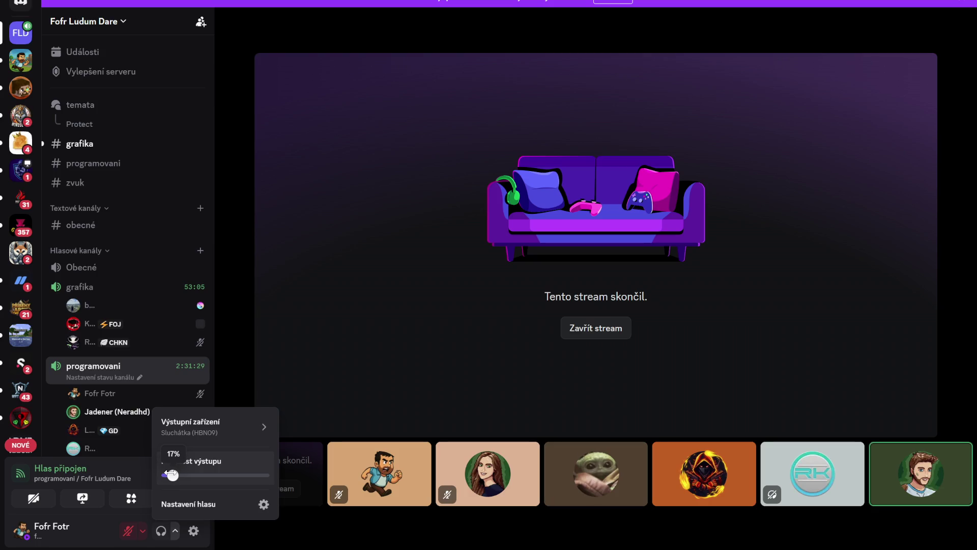
left_click_drag(170, 474, 215, 476)
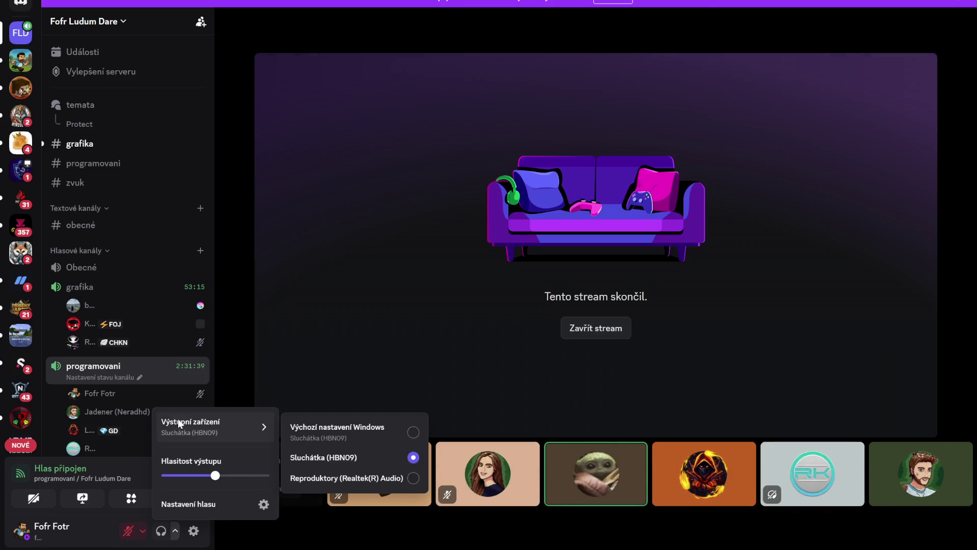
left_click(127, 532)
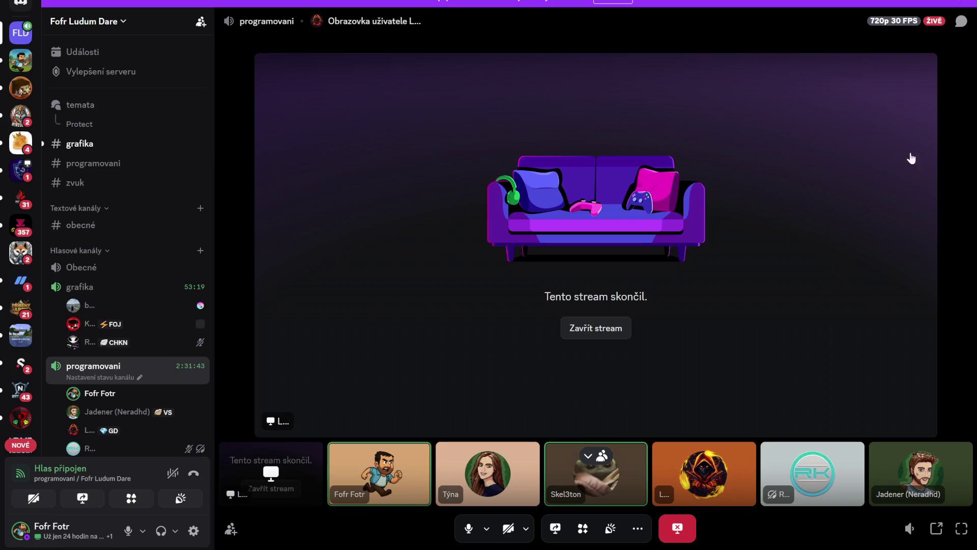
Step: Return to the running game, walk the player right, and clear the Console's logged errors
key("alt+Tab")
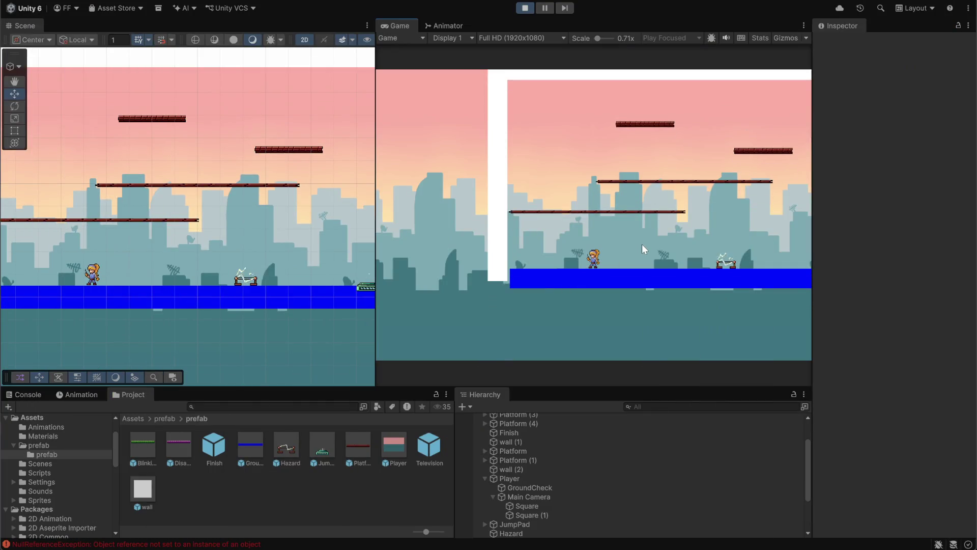
key("Right")
key("Right")
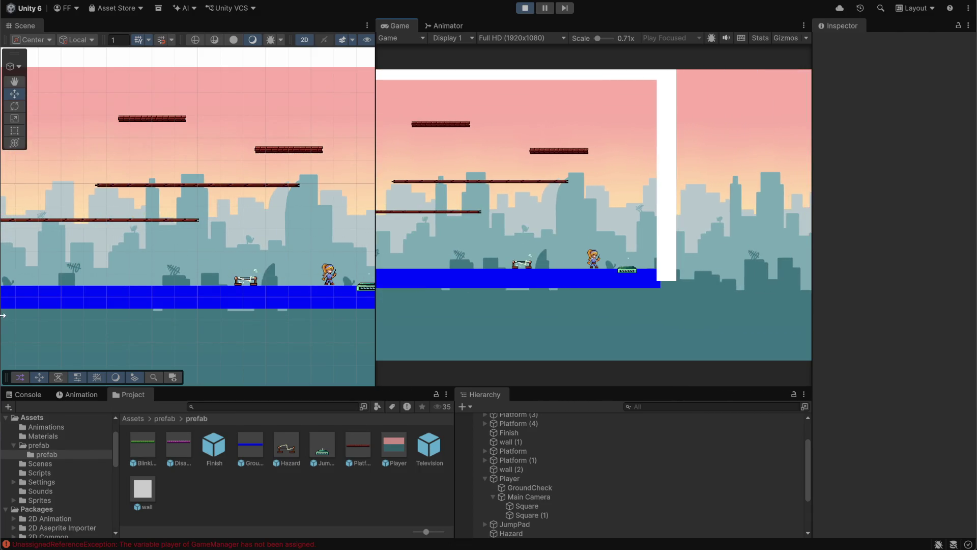
left_click(25, 393)
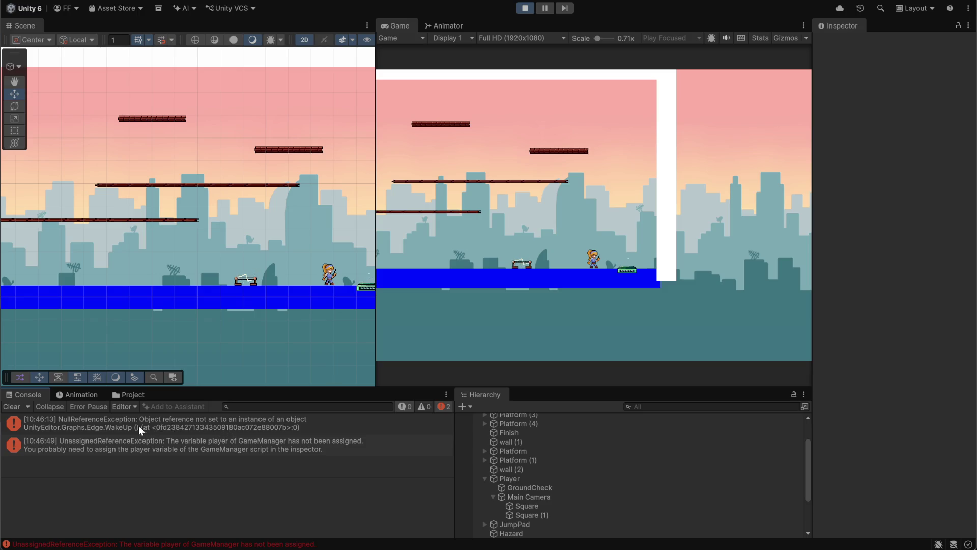
left_click(11, 407)
Step: Replay the jump pad, bouncing and steering the player until the unassigned player error recurs
key("d")
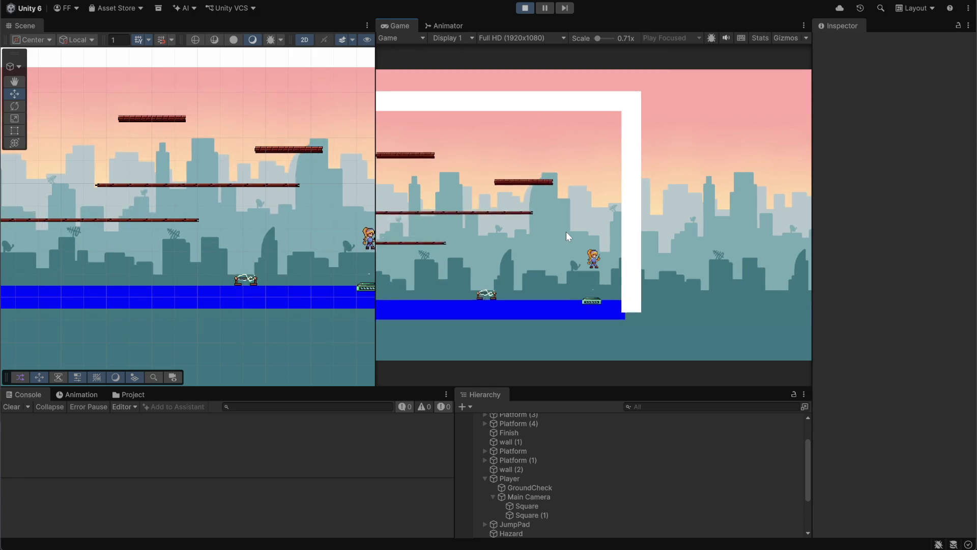
key("a")
key("d")
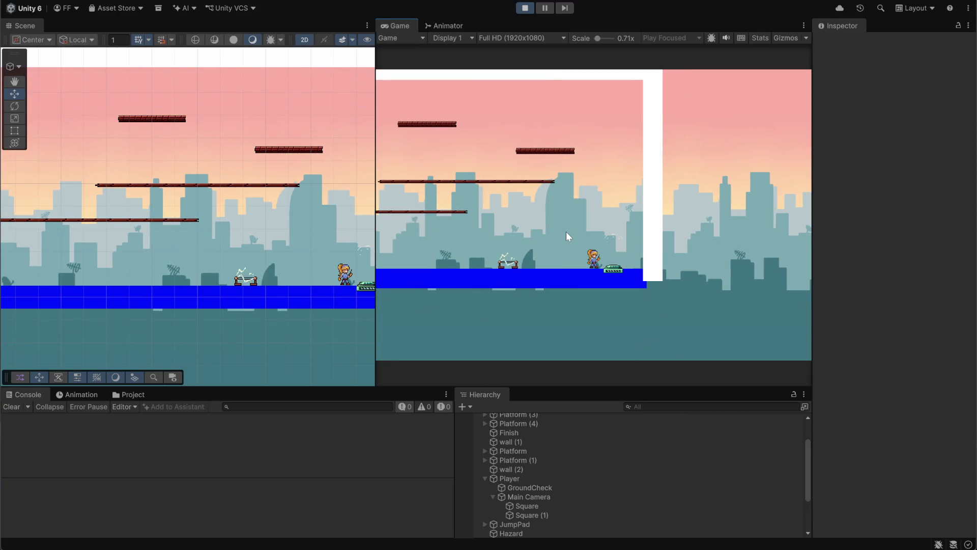
key("d")
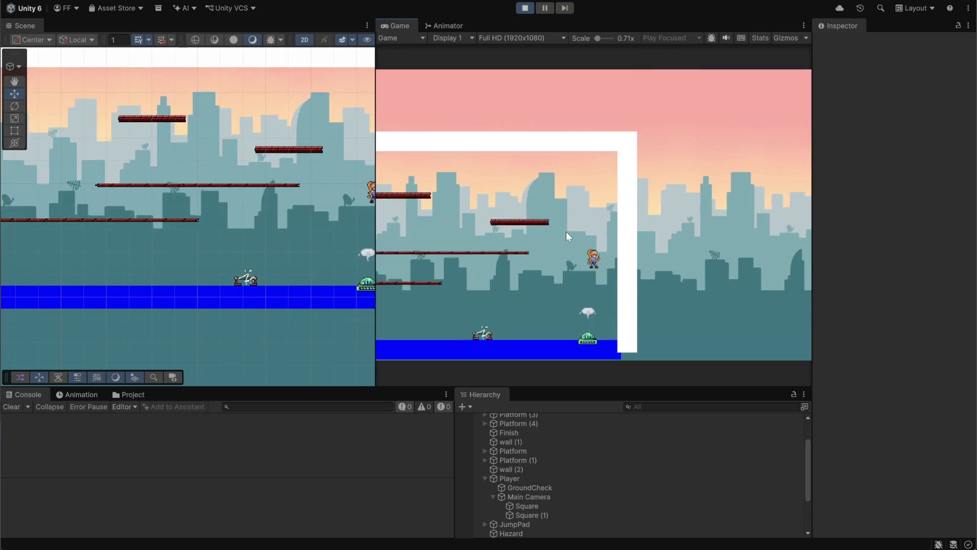
key("a")
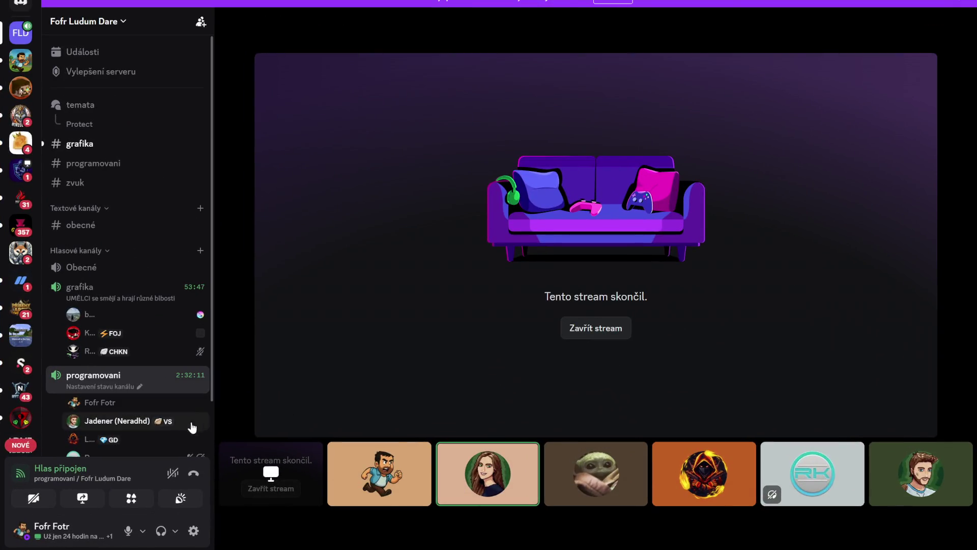
scroll(117, 408, "down", 2)
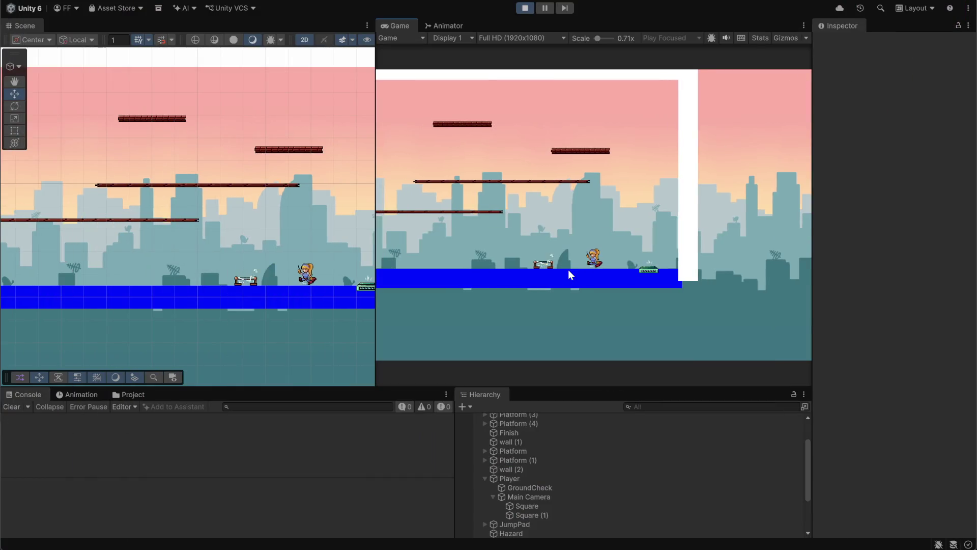
key("Right")
key("space")
key("Left")
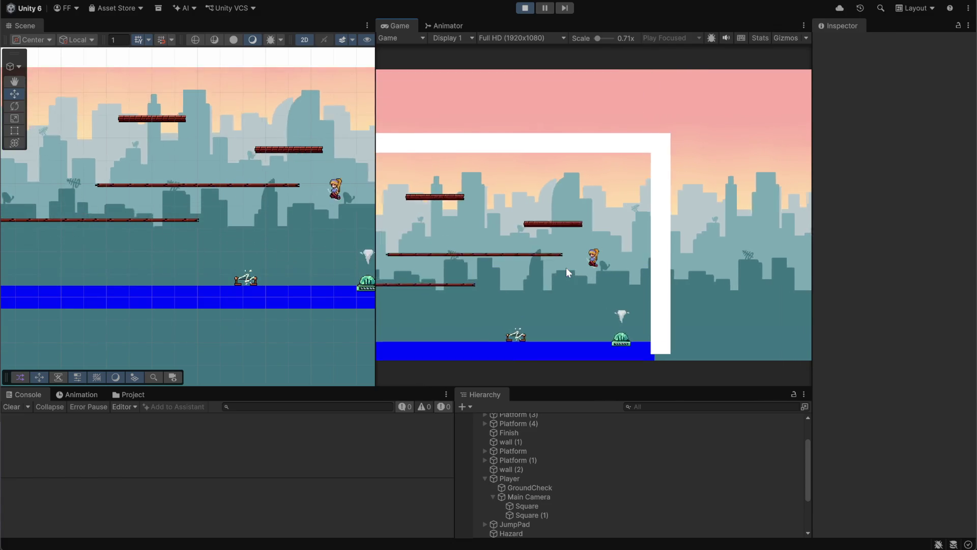
key("Right")
key("Left")
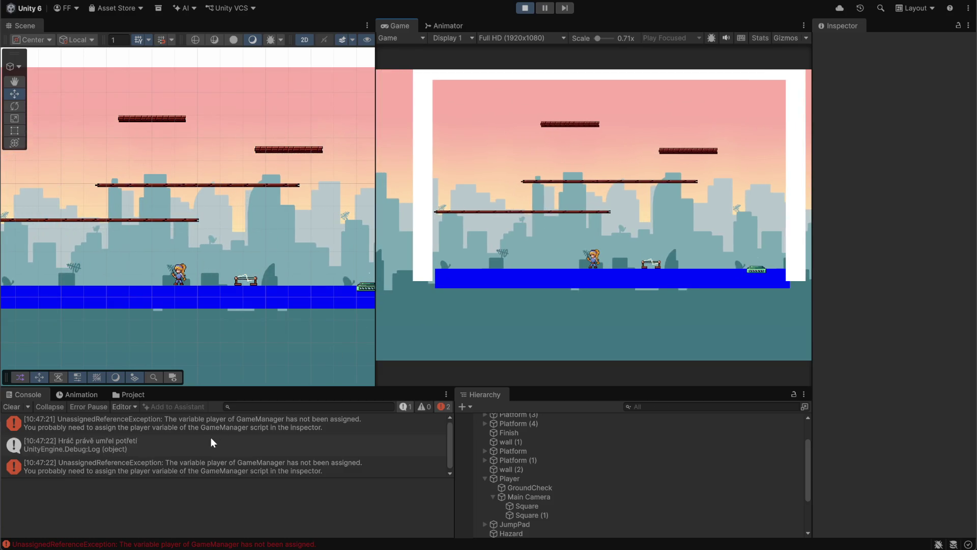
Step: Pause on the latest error and open GameManager.cs at line 39 from its stack trace
left_click(56, 475)
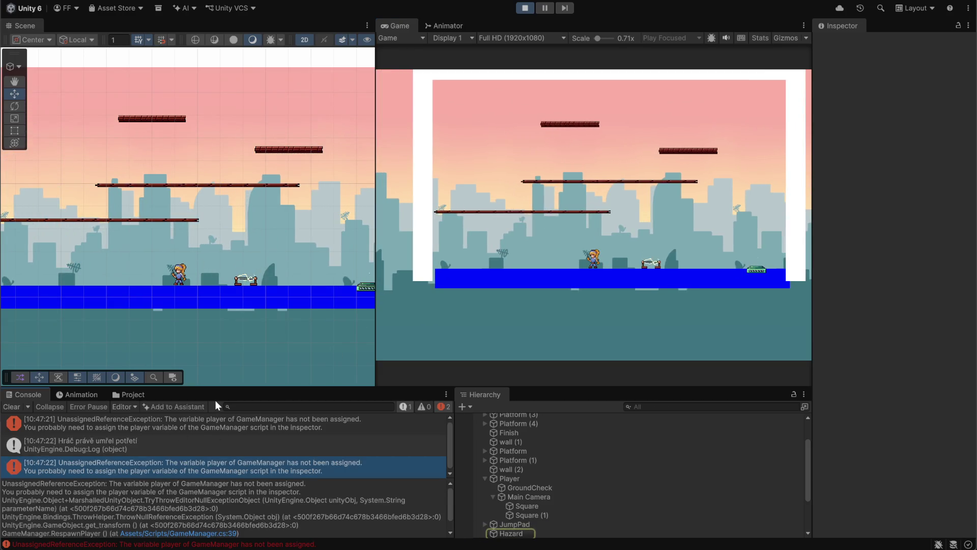
key("ctrl+shift+p")
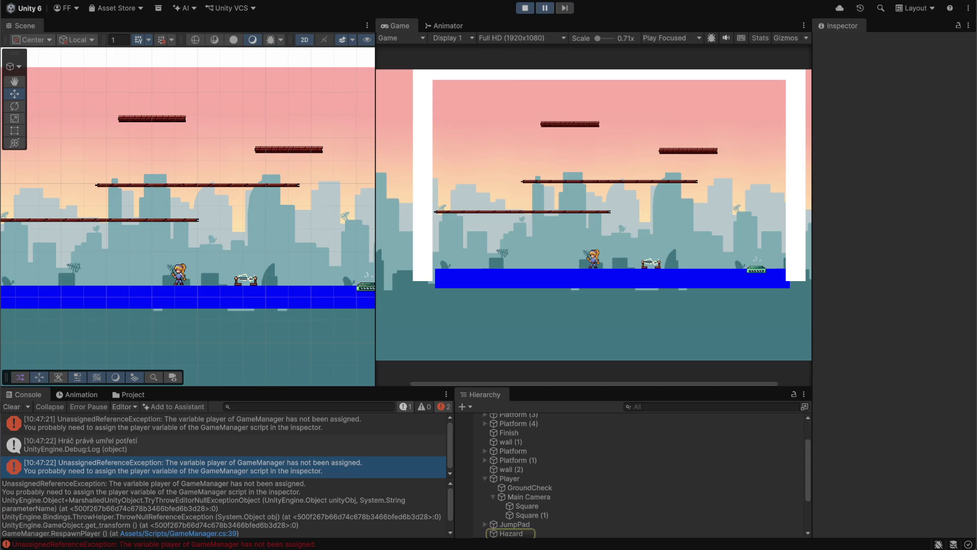
scroll(518, 508, "down", 2)
left_click(521, 500)
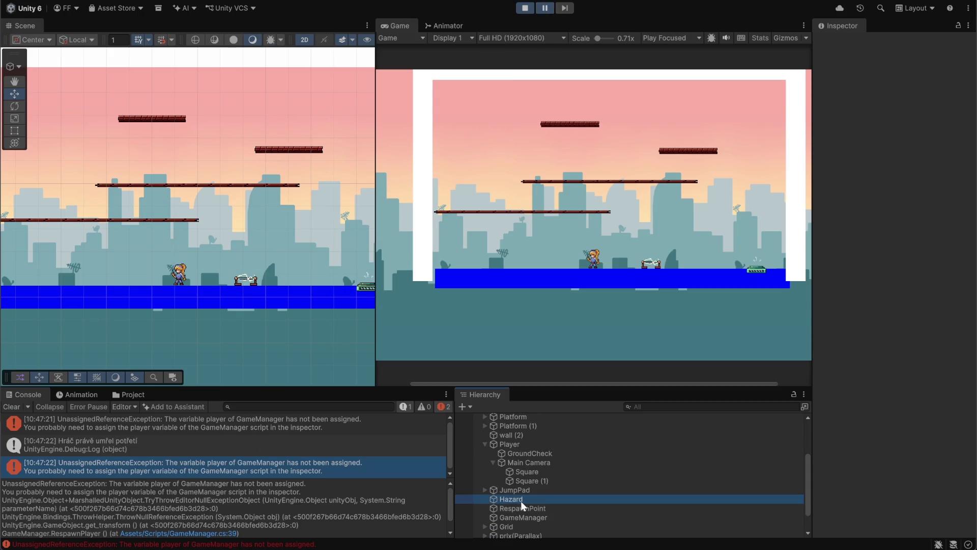
scroll(564, 505, "down", 2)
scroll(839, 481, "down", 3)
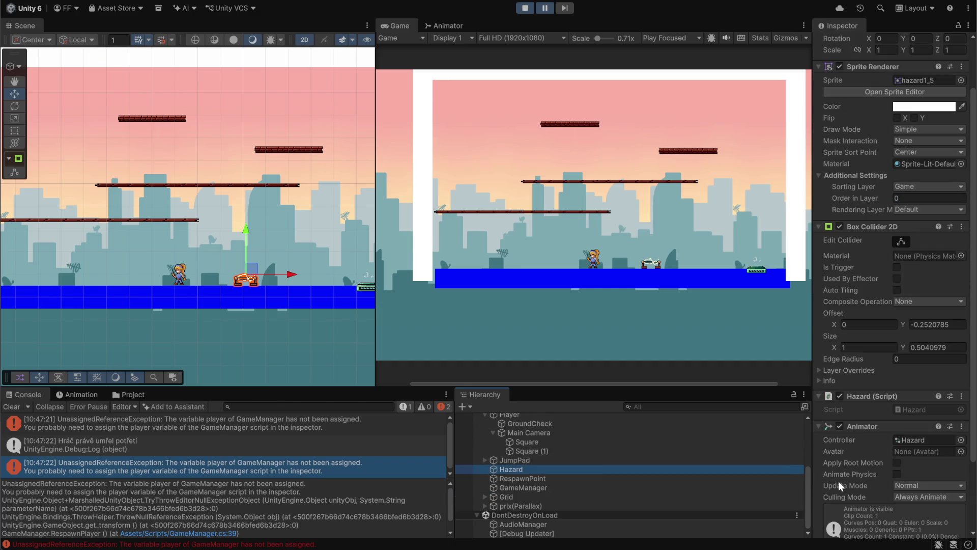
scroll(838, 481, "down", 3)
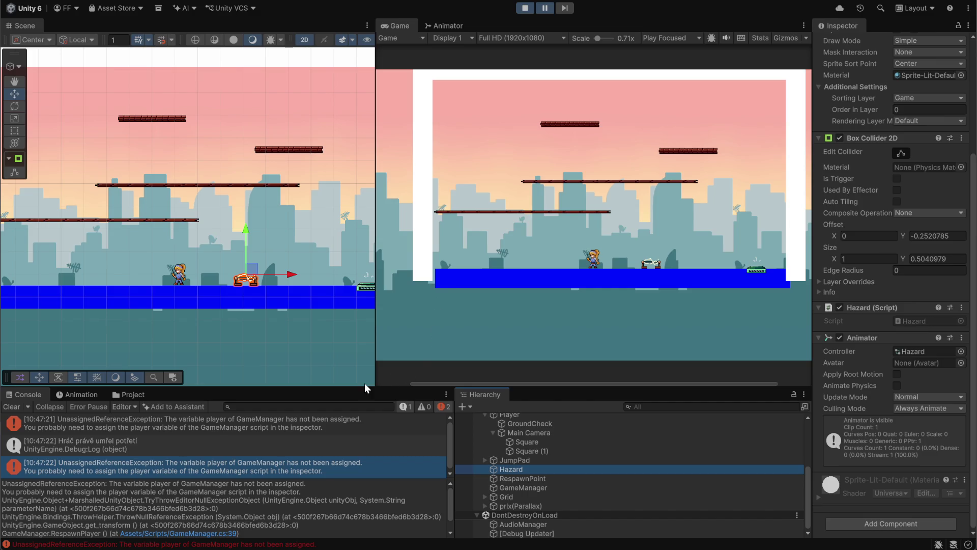
left_click(202, 533)
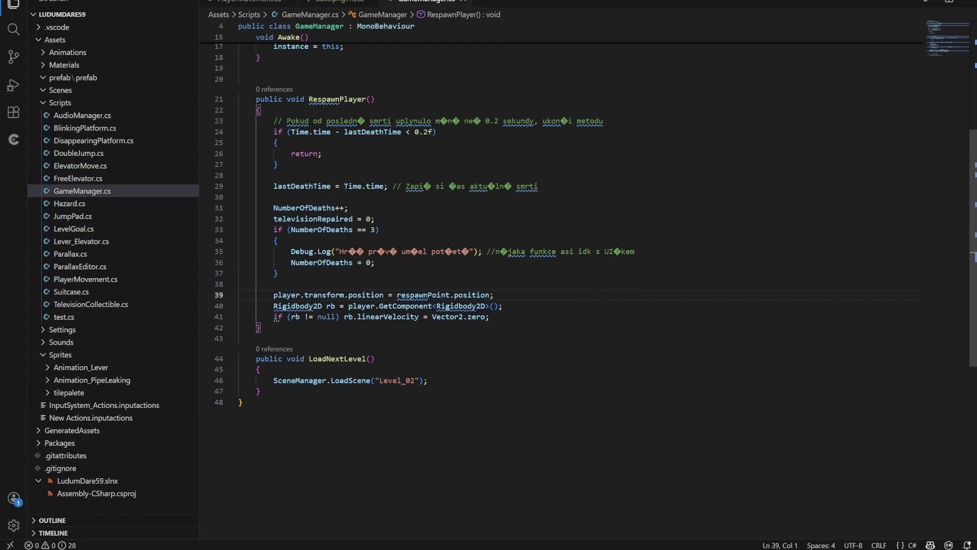
Step: Select respawnPoint on line 39, check its declaration at line 7, then return to Unity
double_click(424, 295)
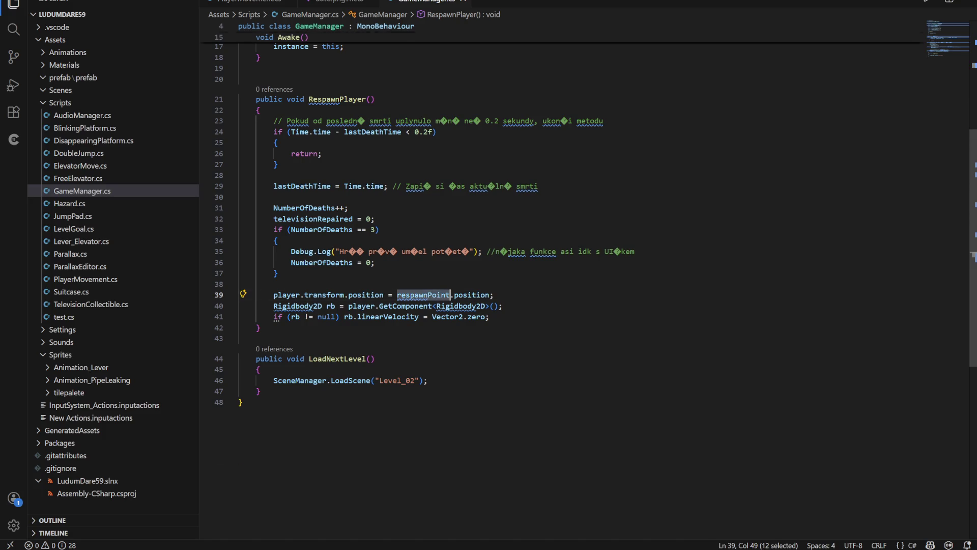
scroll(560, 280, "up", 5)
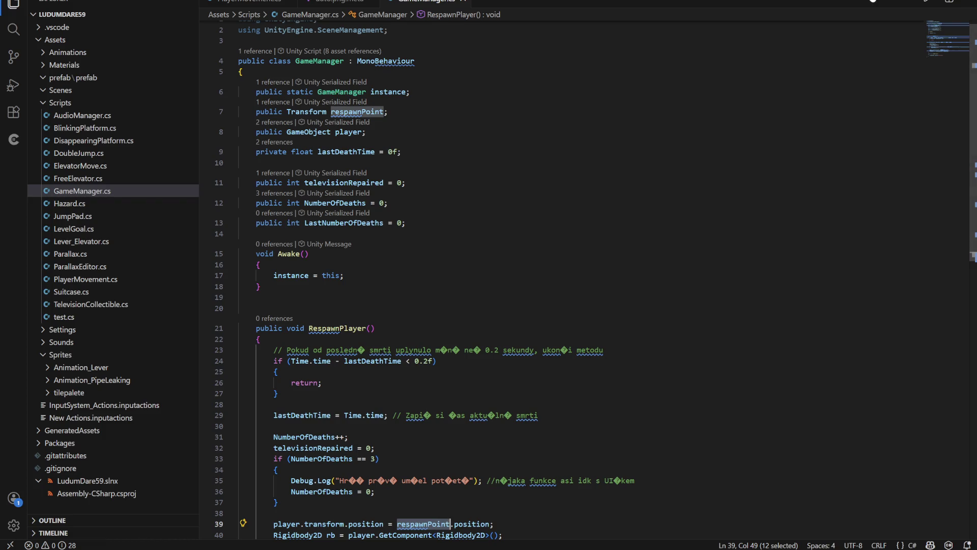
key("alt+Tab")
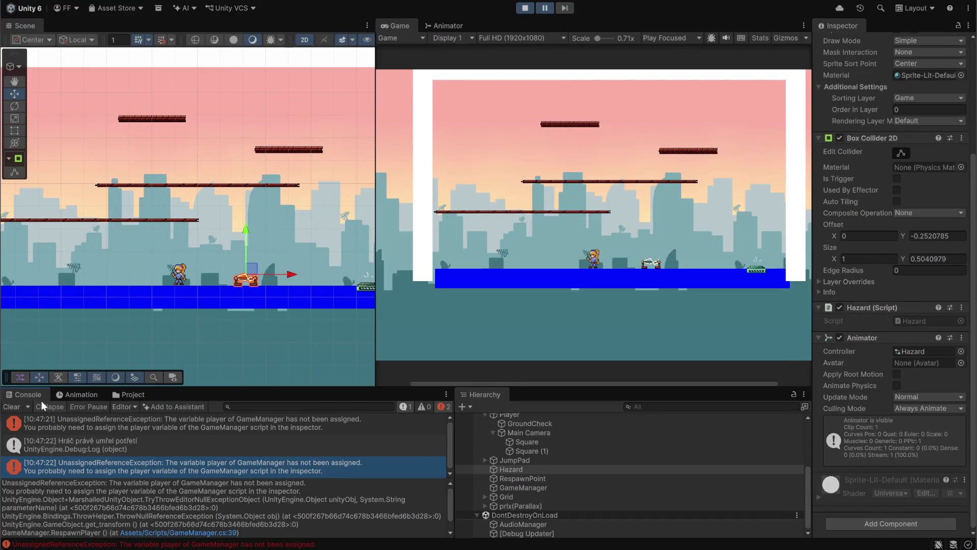
Step: Stop the game, clear the Console, and open the Level_01 scene from Assets/Scenes
left_click(526, 8)
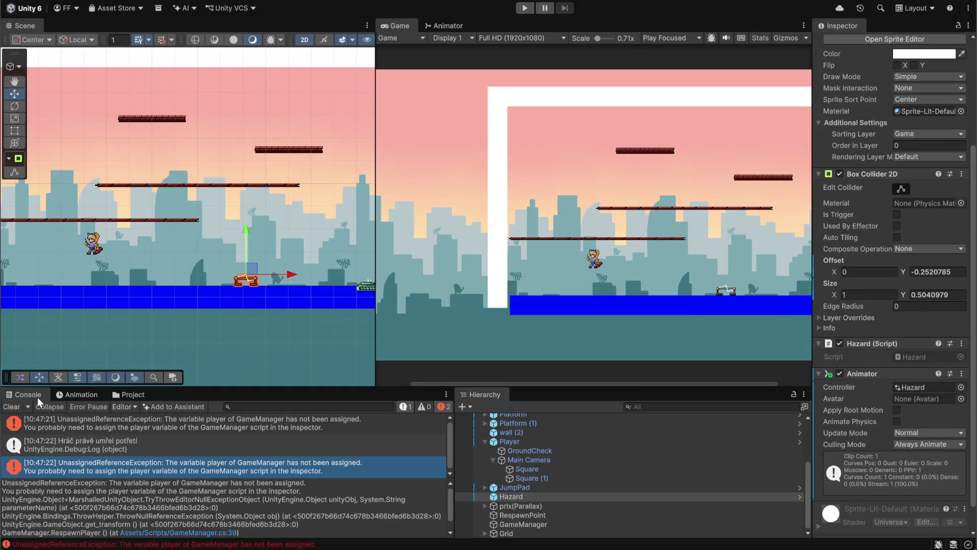
left_click(11, 406)
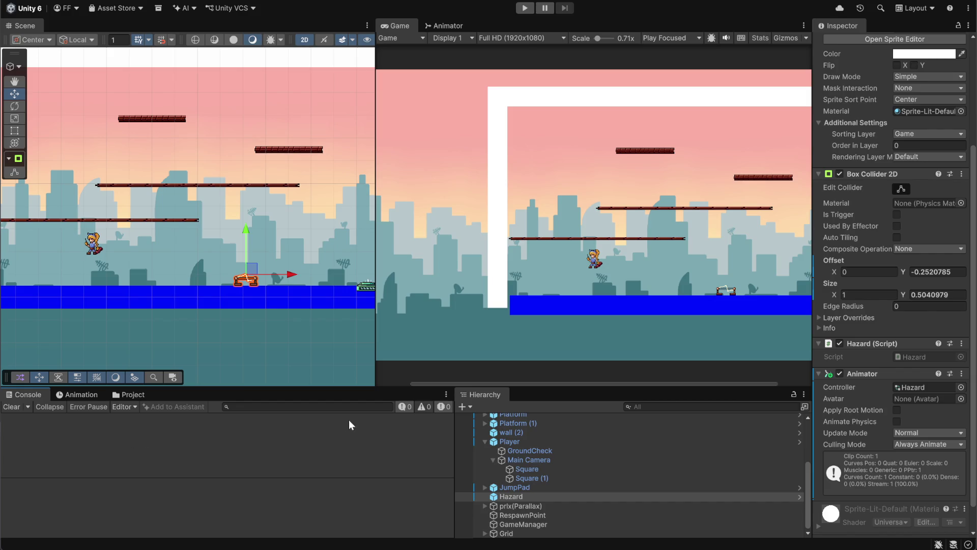
left_click(122, 395)
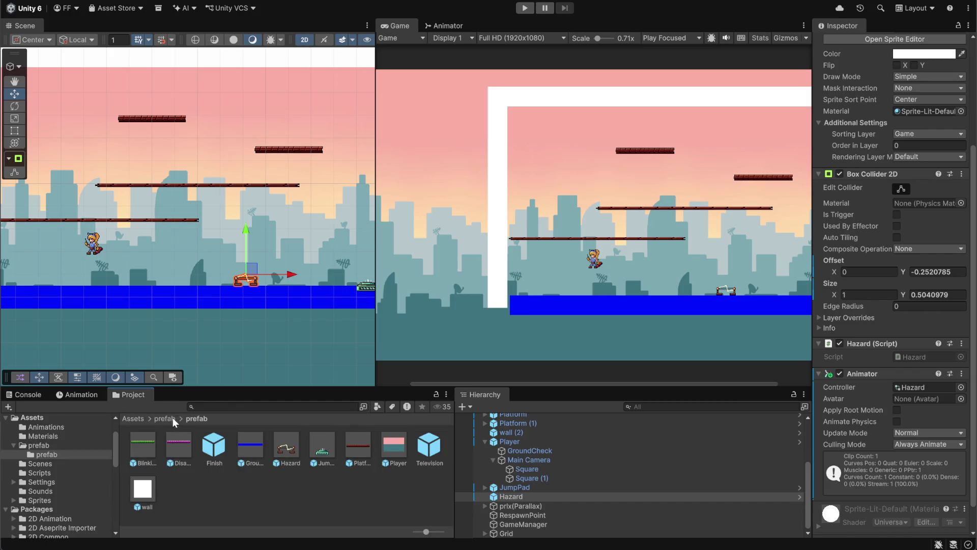
left_click(139, 418)
left_click(295, 476)
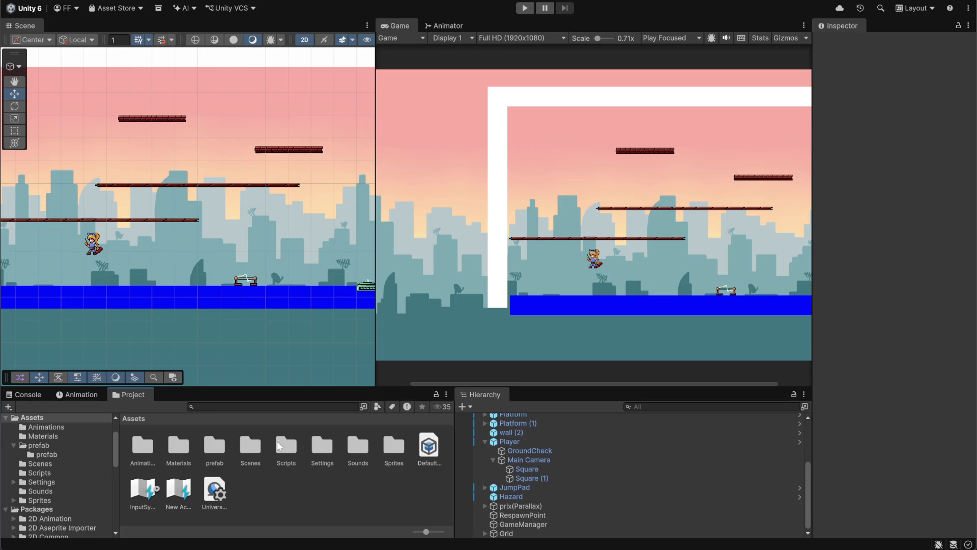
double_click(251, 447)
left_click(220, 480)
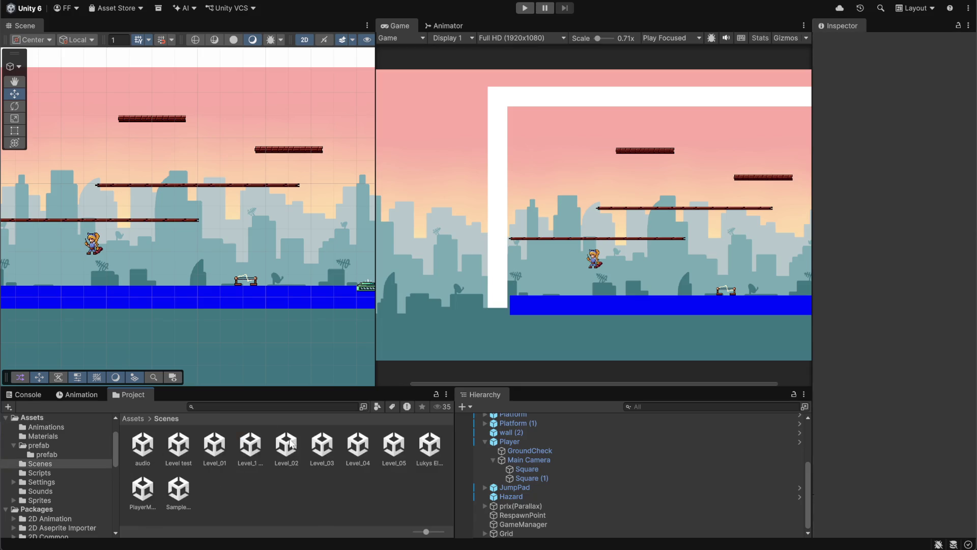
double_click(217, 441)
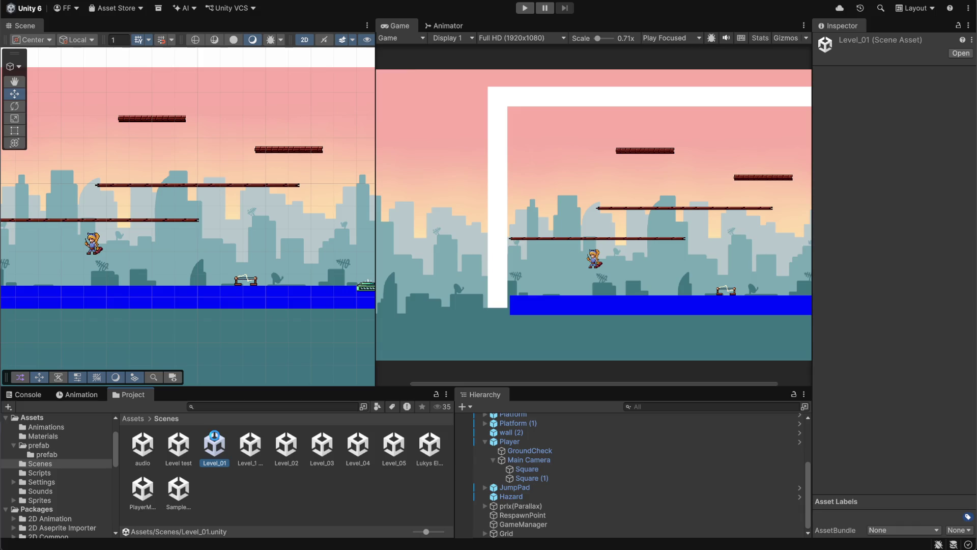
Step: Look over Level_01's objects and inspect its RespawnPoint
scroll(548, 493, "up", 5)
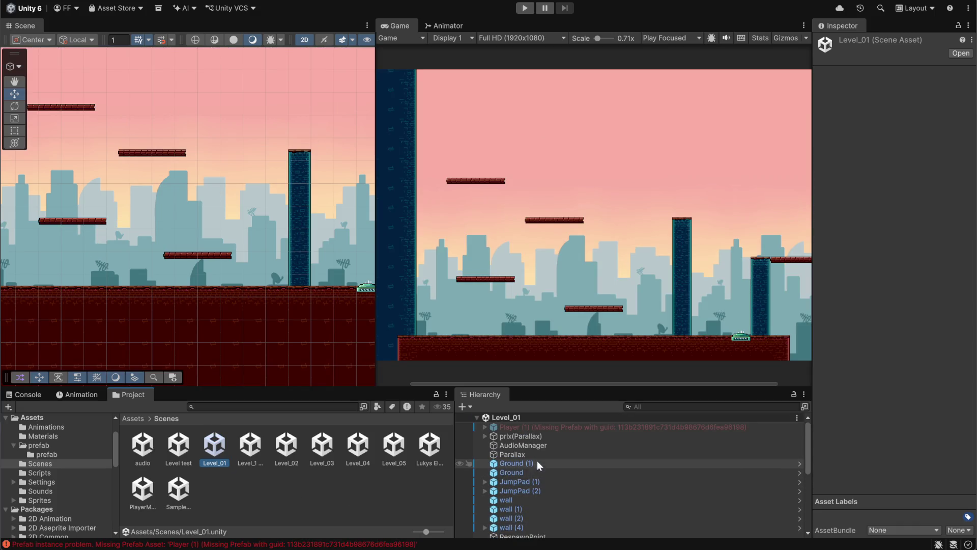
scroll(547, 437, "down", 2)
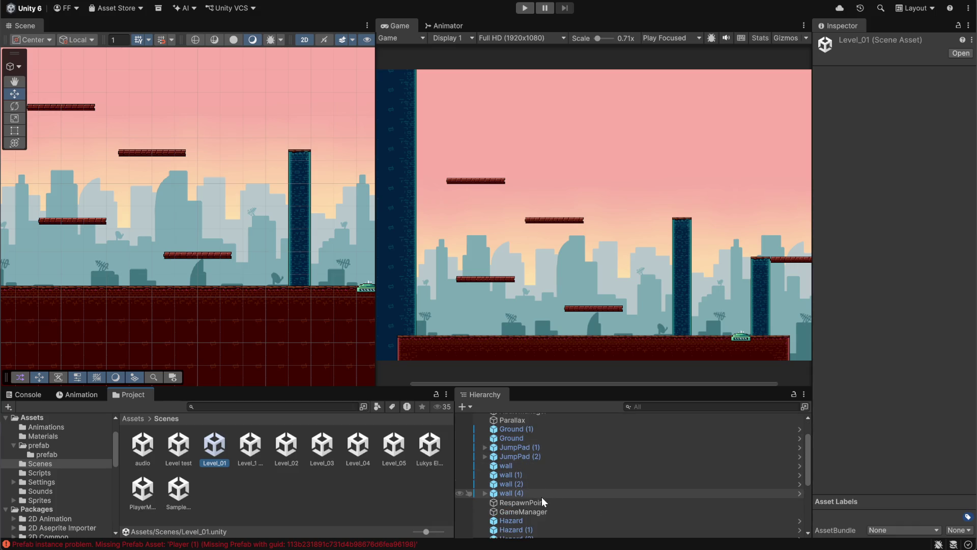
scroll(543, 478, "up", 2)
scroll(542, 472, "down", 2)
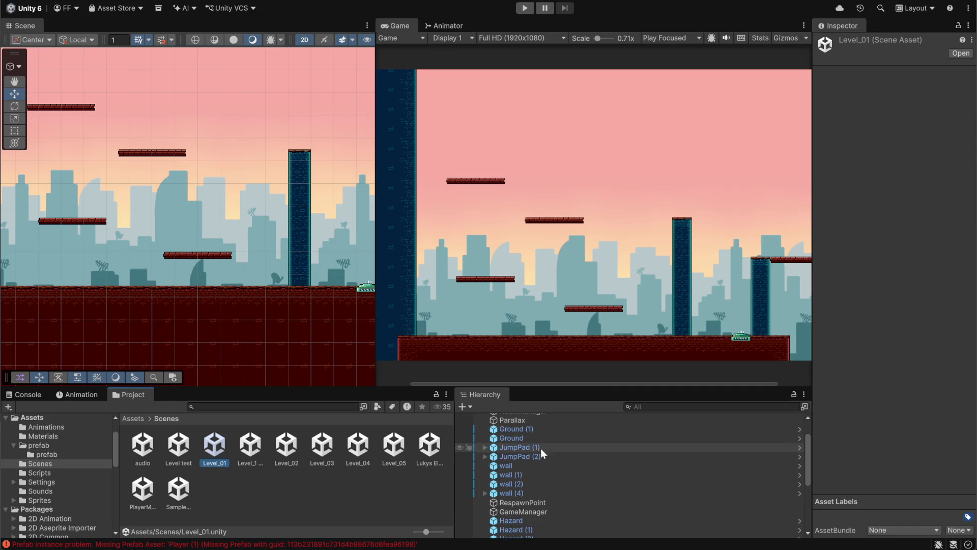
scroll(542, 476, "down", 5)
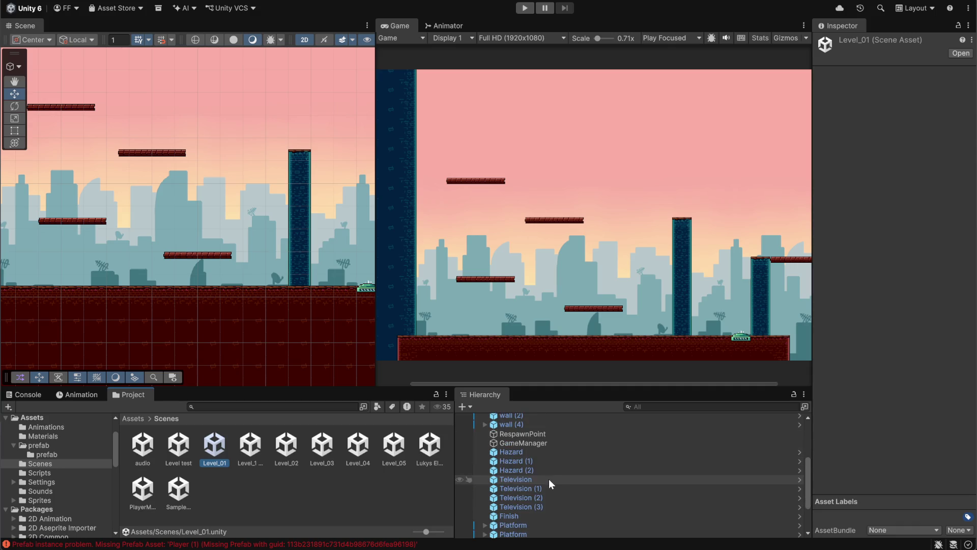
scroll(553, 484, "down", 1)
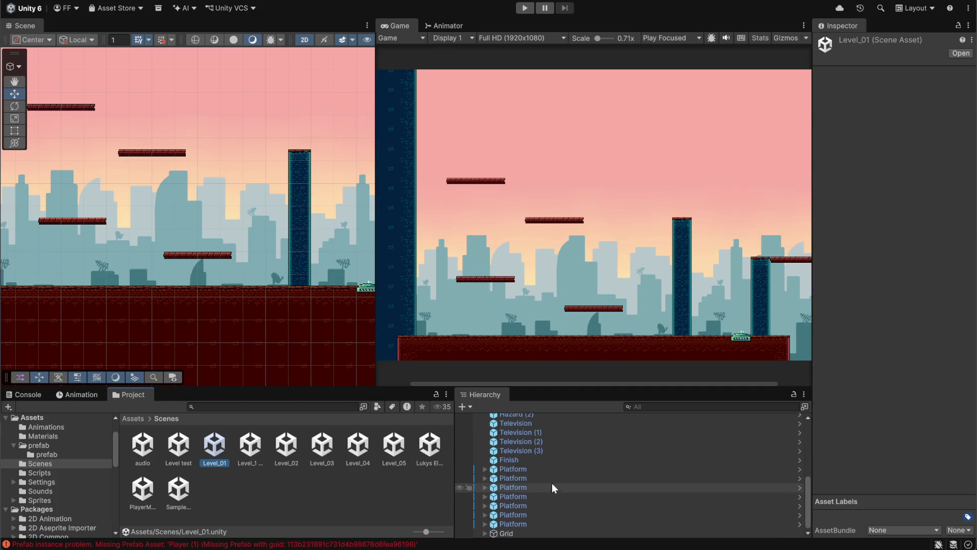
scroll(539, 516, "up", 6)
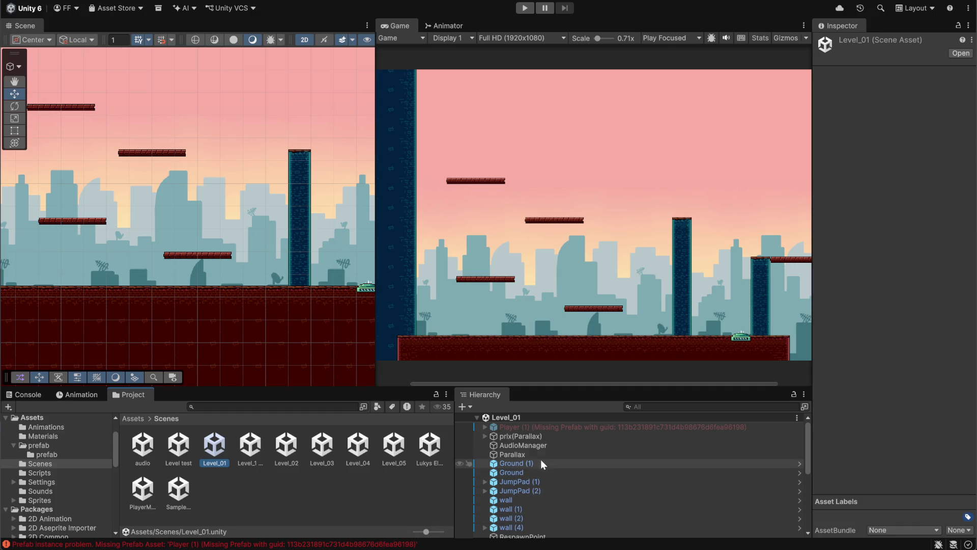
scroll(539, 447, "down", 3)
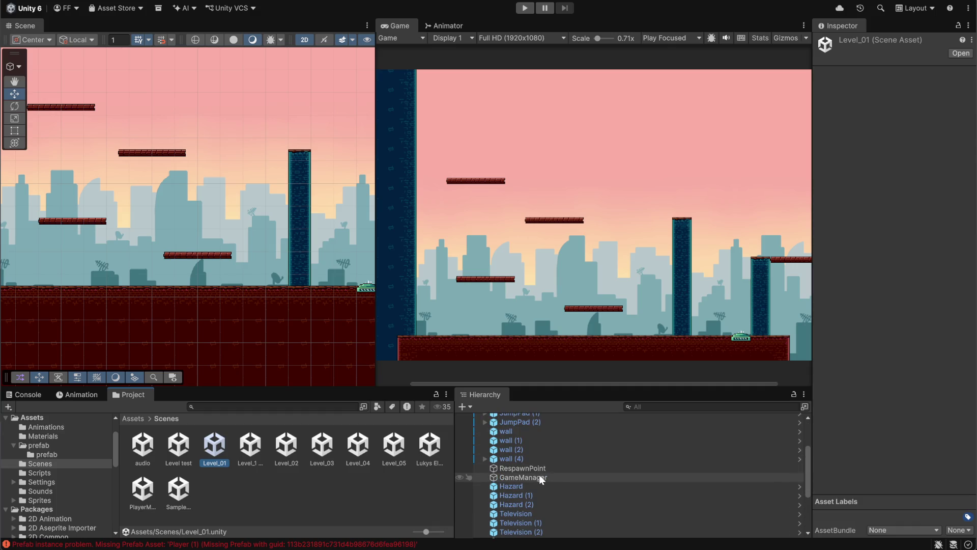
left_click(538, 469)
Step: Open the audio scene, duplicate the respawn point as RespawnPoint (1), and start Play mode
left_click(249, 481)
double_click(142, 444)
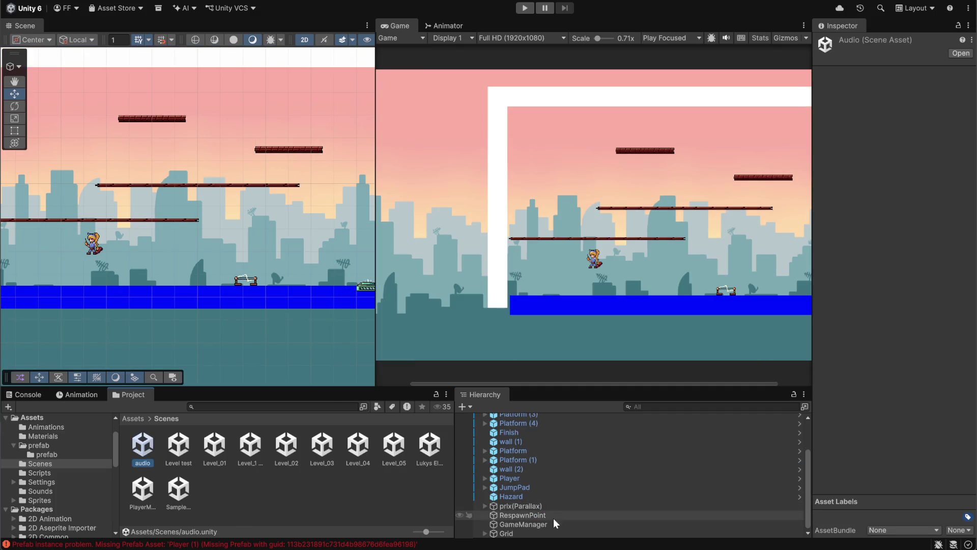
scroll(575, 479, "up", 2)
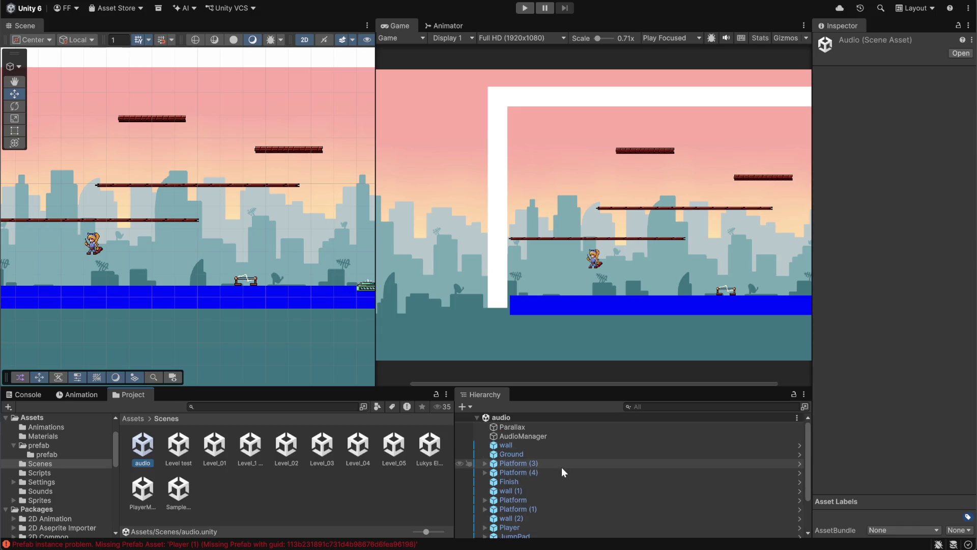
left_click(519, 417)
key("ctrl+v")
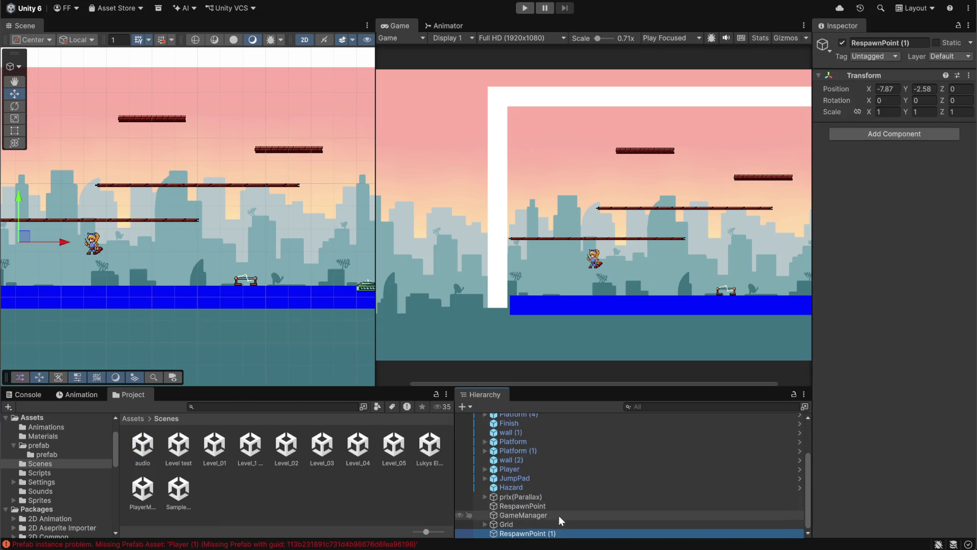
scroll(37, 281, "down", 2)
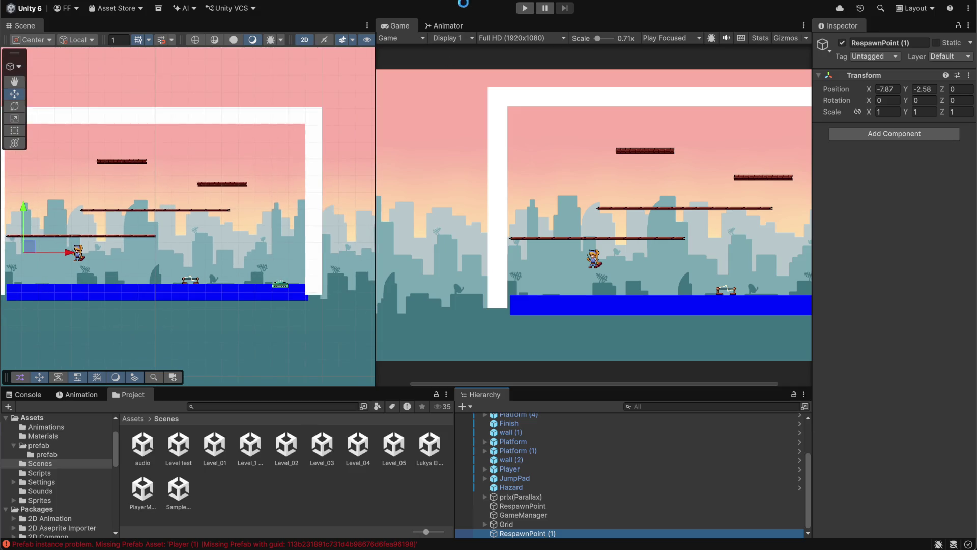
left_click(525, 8)
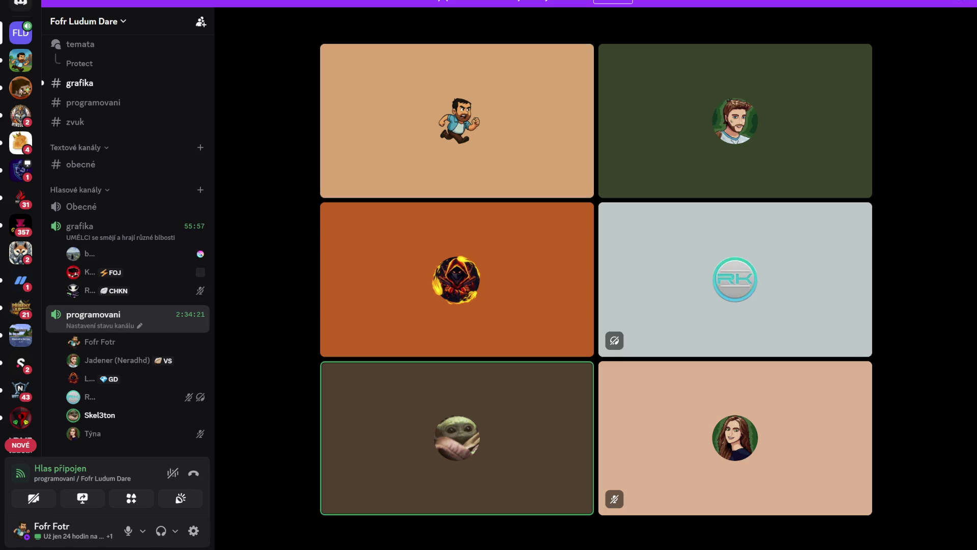
Step: Choose 'Sledovat stream' on the teammate's streaming tile in the programovani call
mouse_move(347, 335)
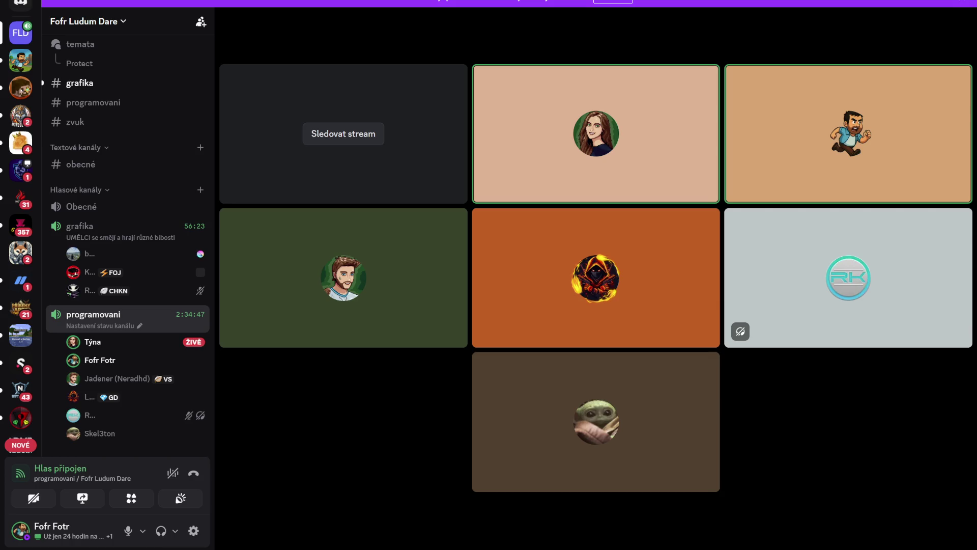
left_click(338, 140)
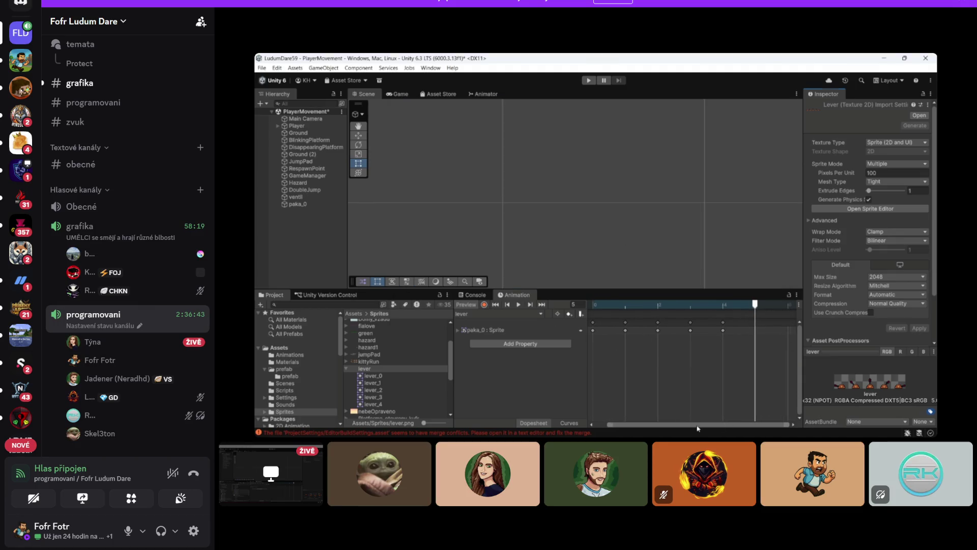
left_click(607, 331)
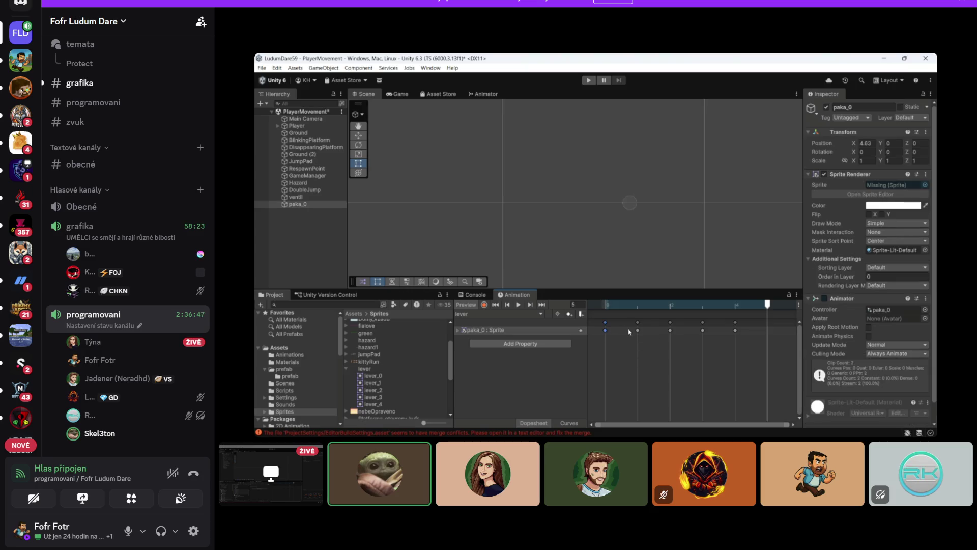
left_click(518, 305)
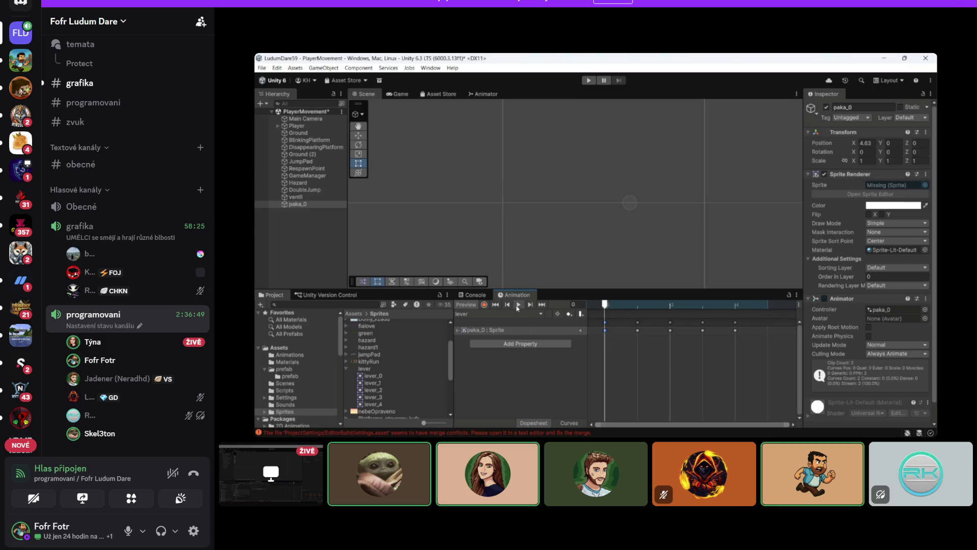
scroll(598, 216, "down", 3)
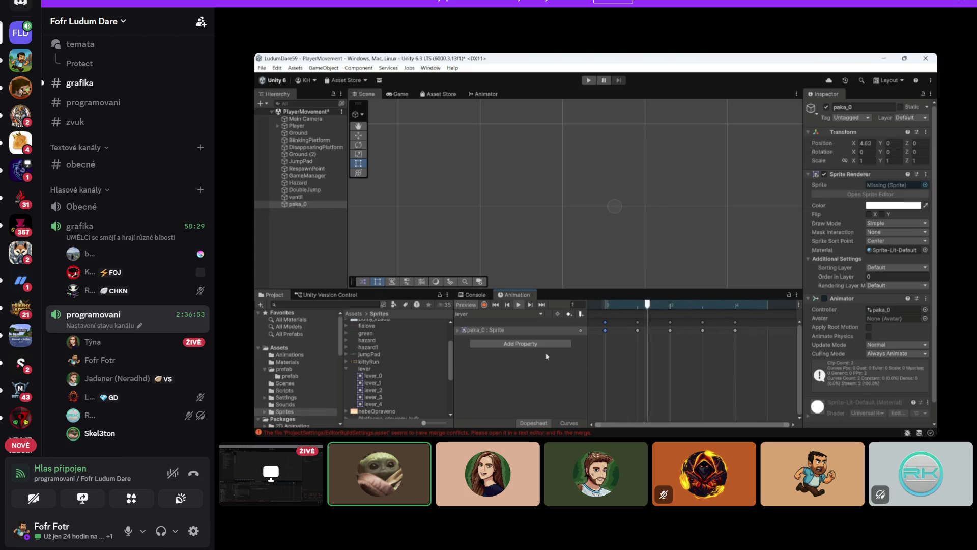
key("space")
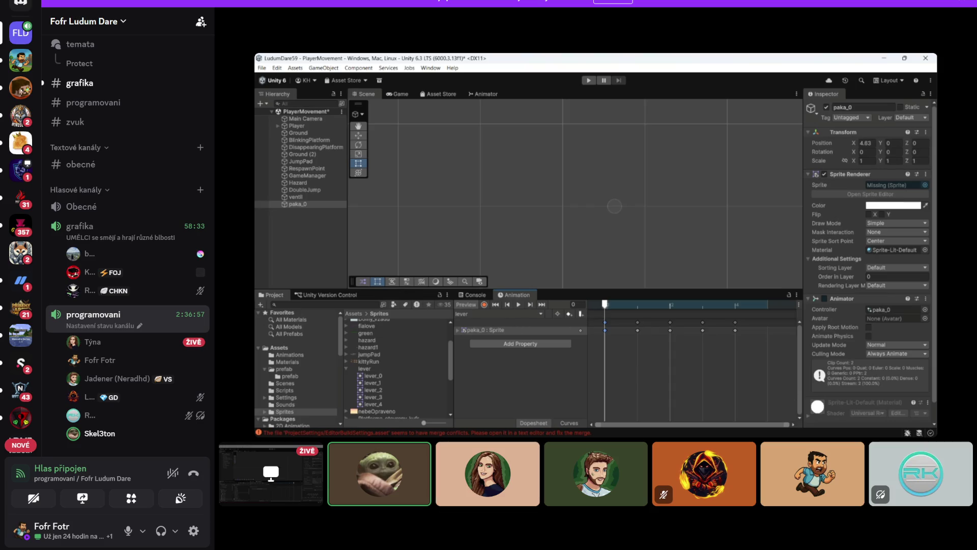
left_click(571, 297)
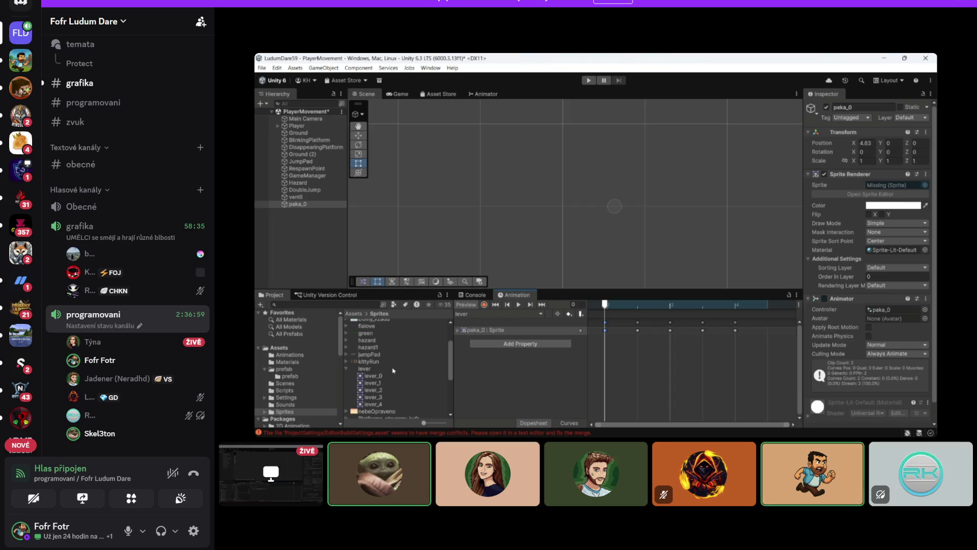
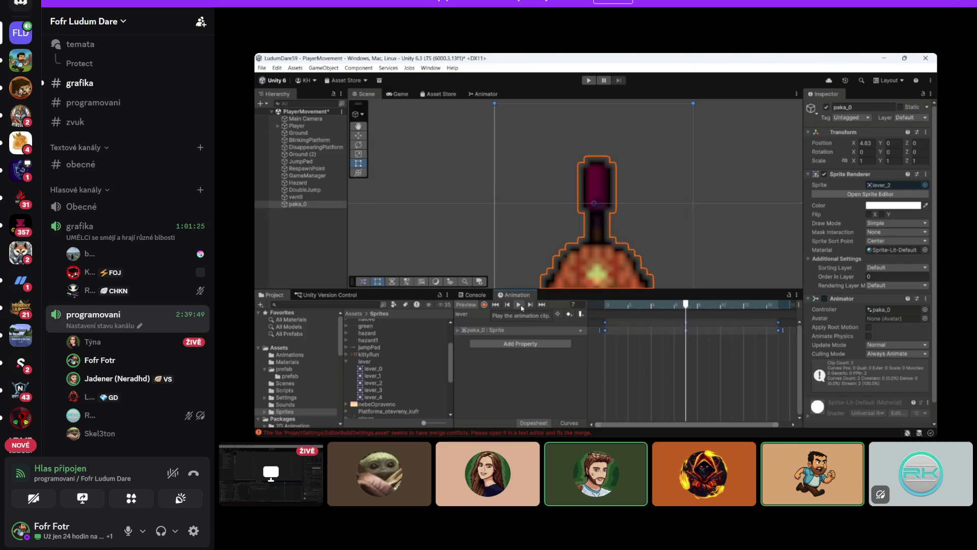
Step: Keep watching the teammate's stream of the paka_0 lever animation until the stream ends
left_click(520, 305)
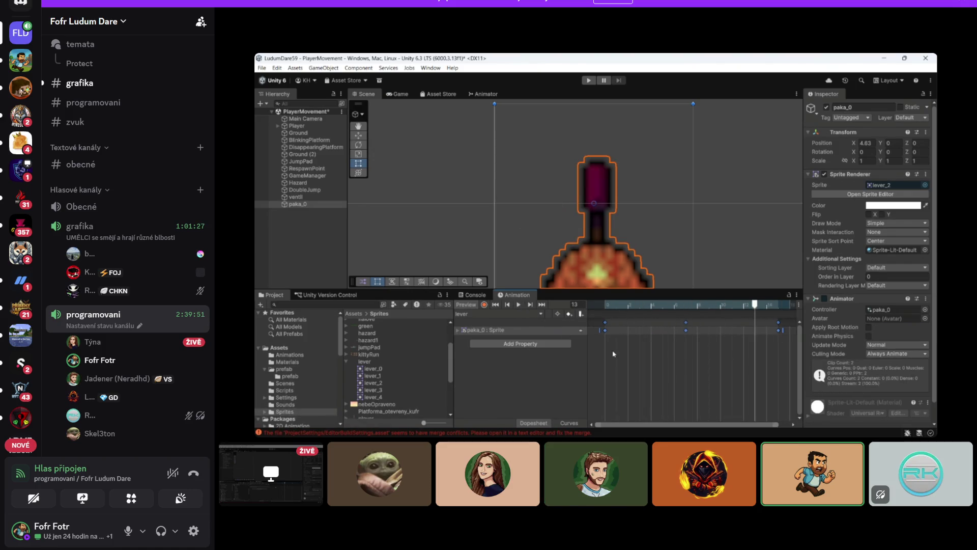
scroll(394, 367, "up", 3)
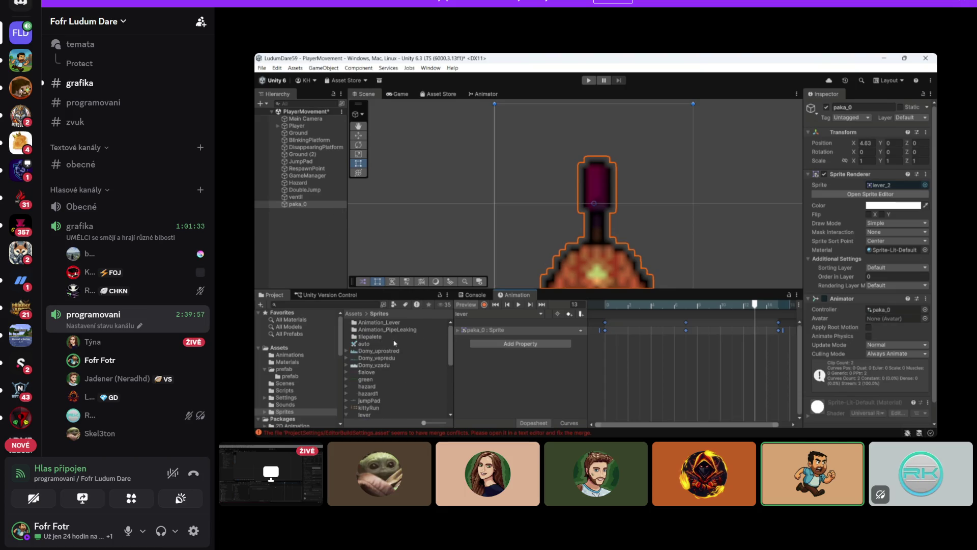
left_click(278, 348)
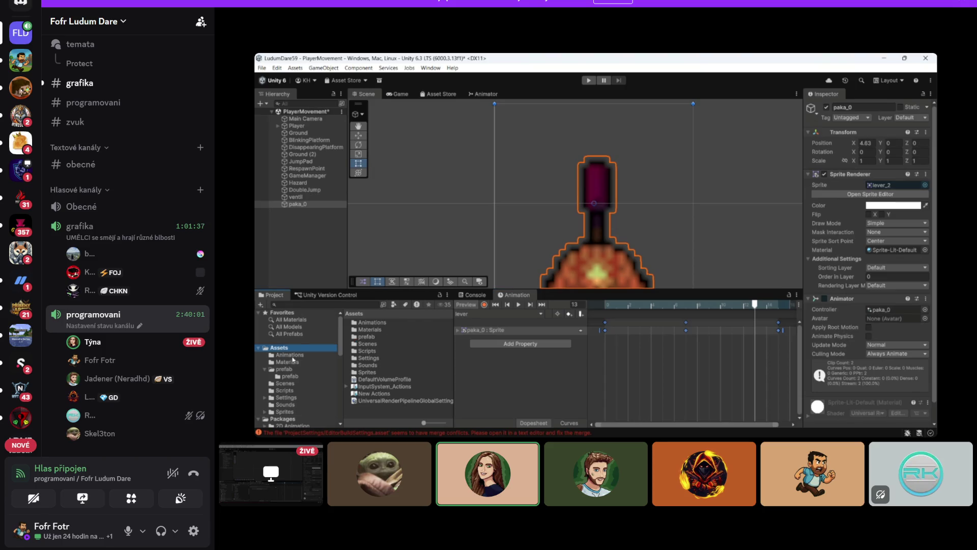
left_click(290, 355)
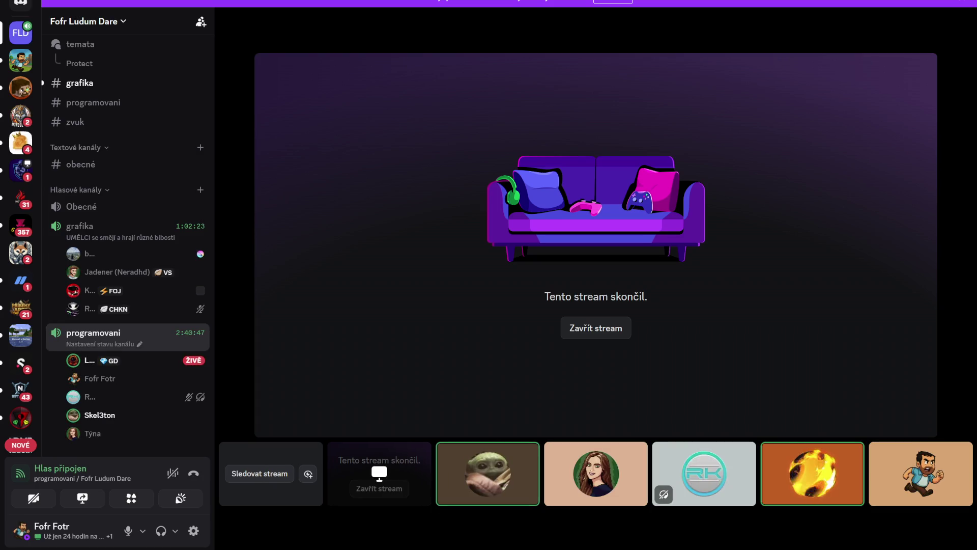
Step: Mute the Discord microphone, lower output volume to about 42%, and return to Unity
mouse_move(567, 365)
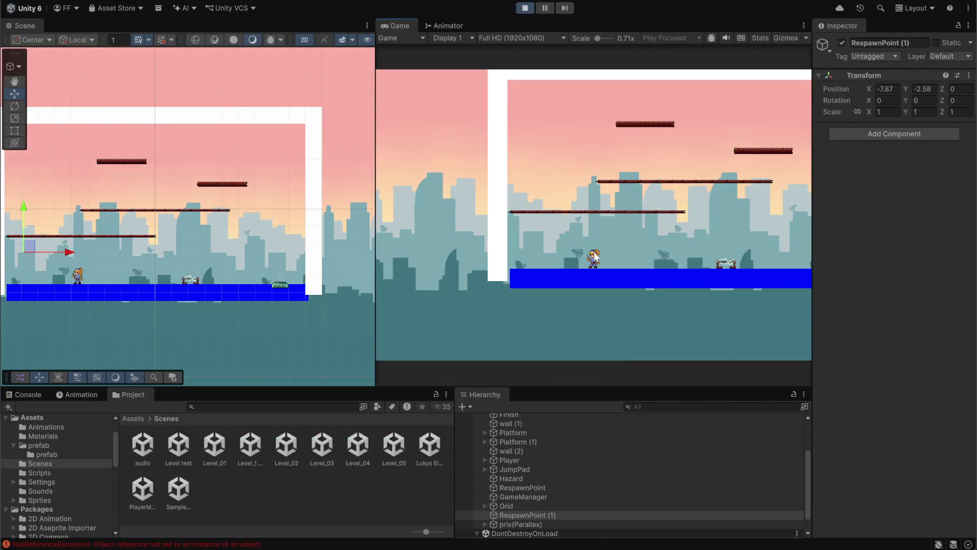
left_click(41, 396)
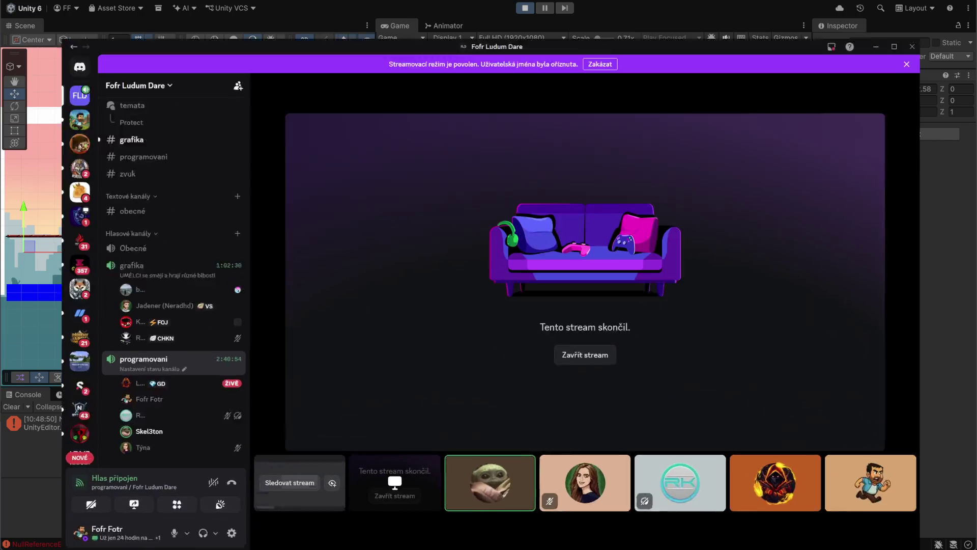
left_click(174, 532)
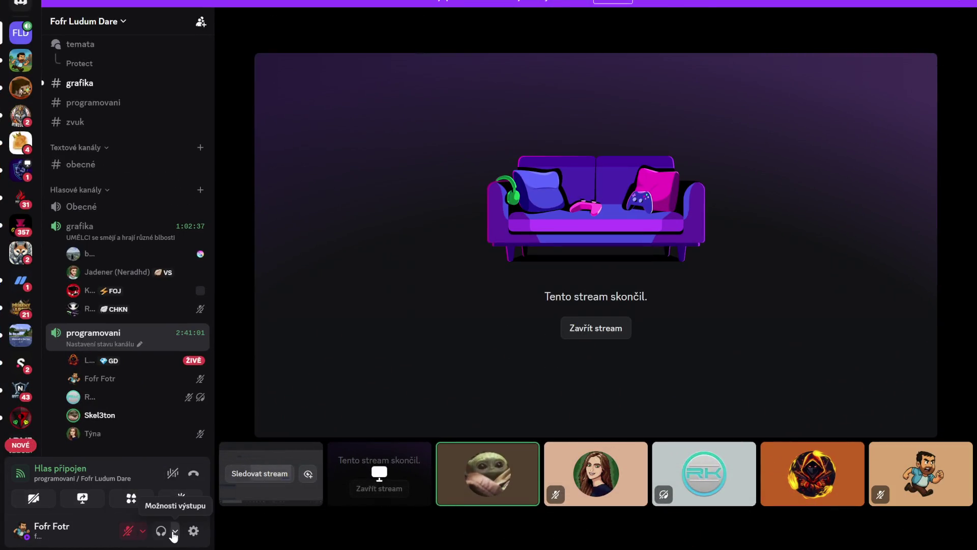
left_click(173, 532)
left_click_drag(216, 476, 186, 476)
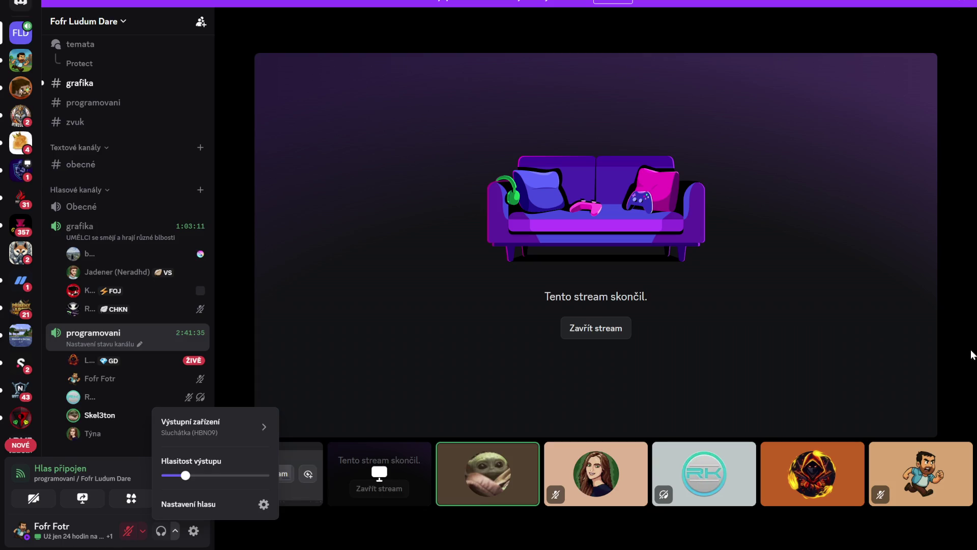
key("alt+Tab")
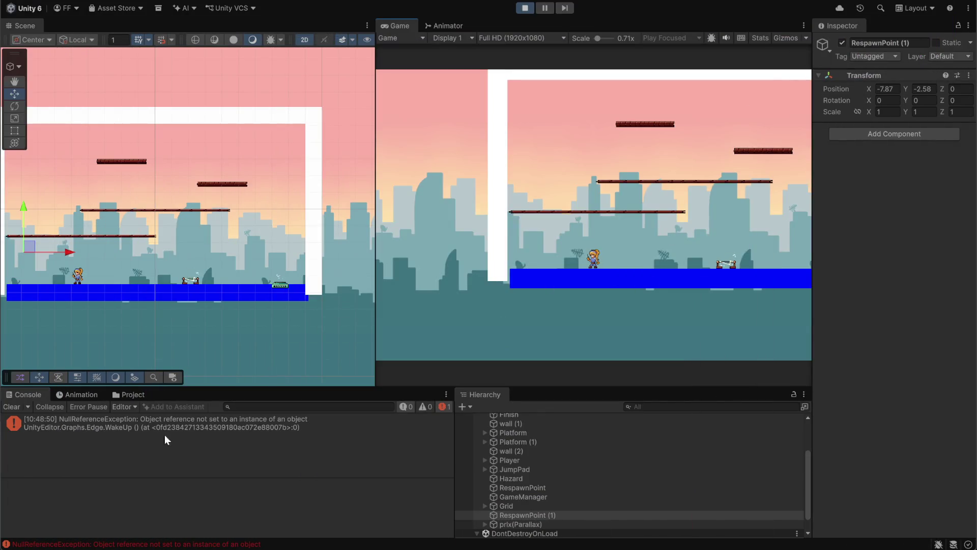
Step: Check the NullReferenceException, clear the Console, and stop the play test
left_click(92, 431)
left_click(5, 407)
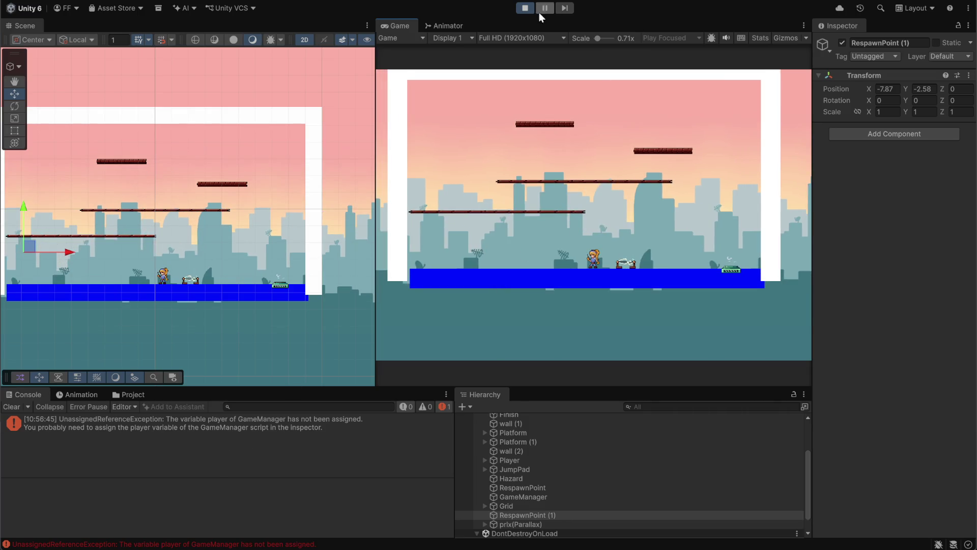
left_click(524, 9)
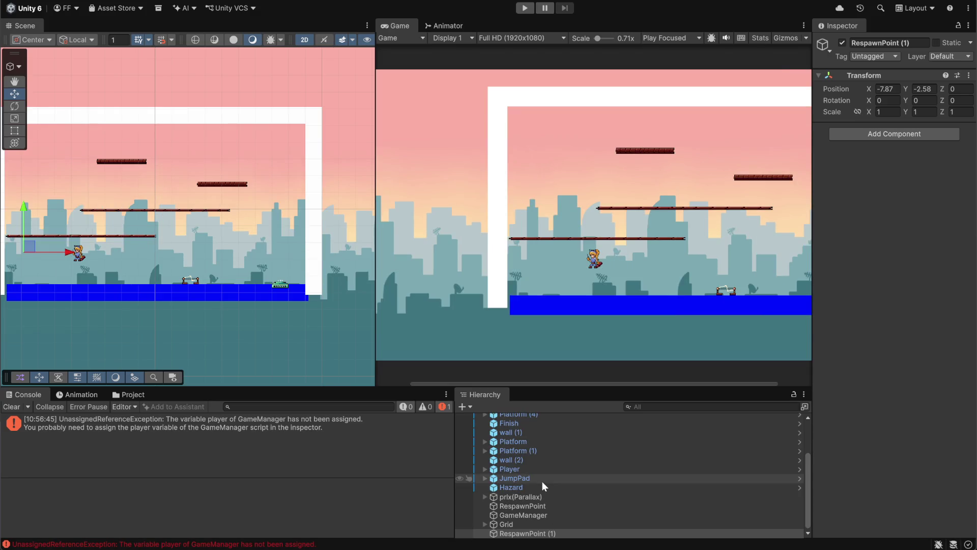
Step: Delete the duplicate RespawnPoint (1) object, keeping the original RespawnPoint
left_click(514, 488)
scroll(902, 425, "down", 5)
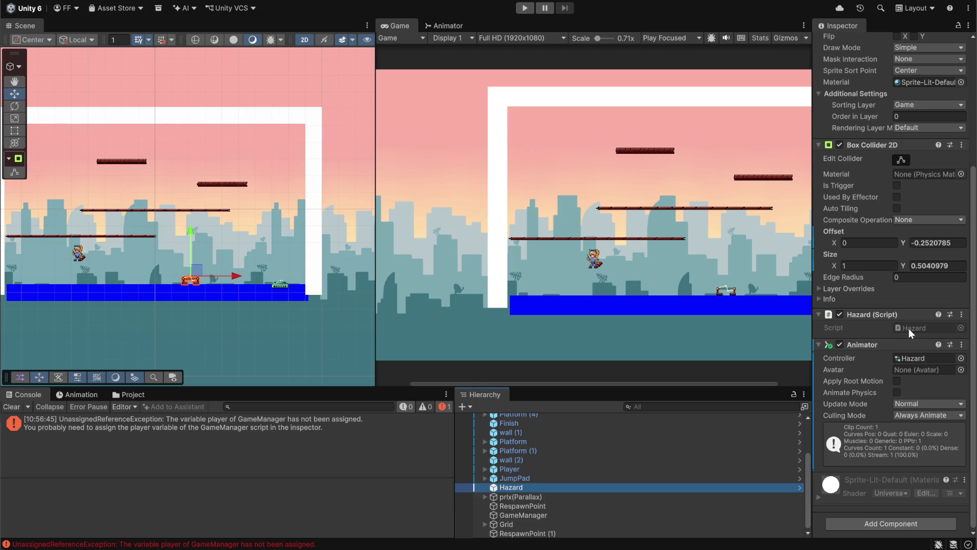
left_click(536, 535)
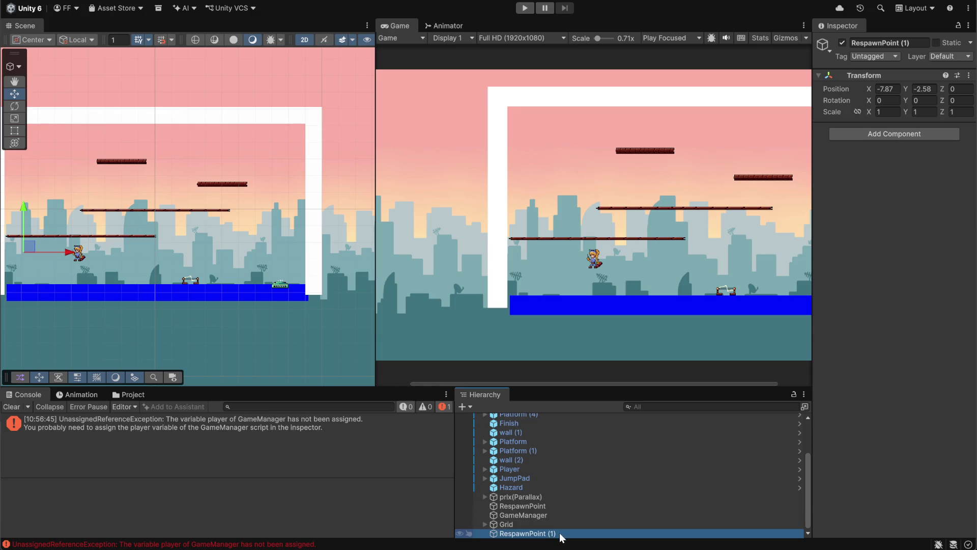
key("Return")
key("Escape")
key("Delete")
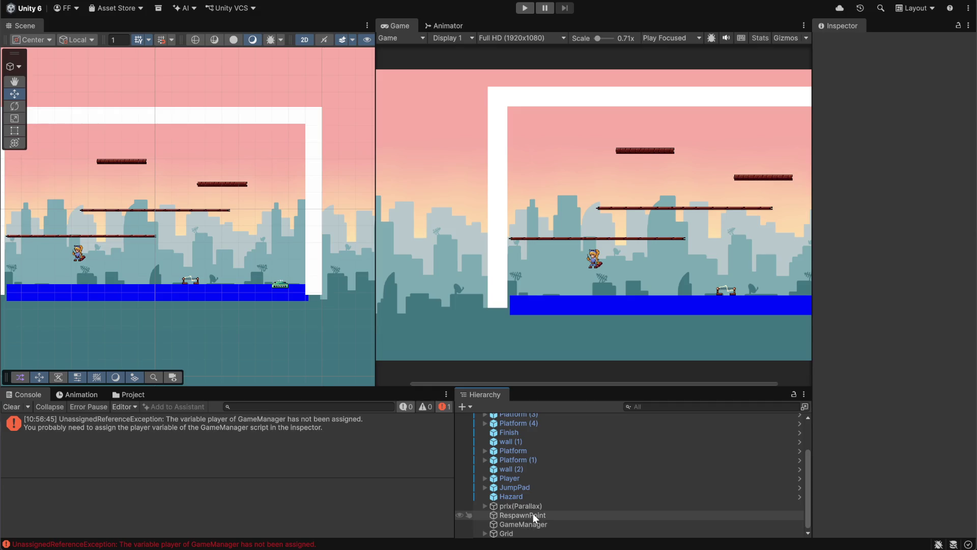
left_click(533, 514)
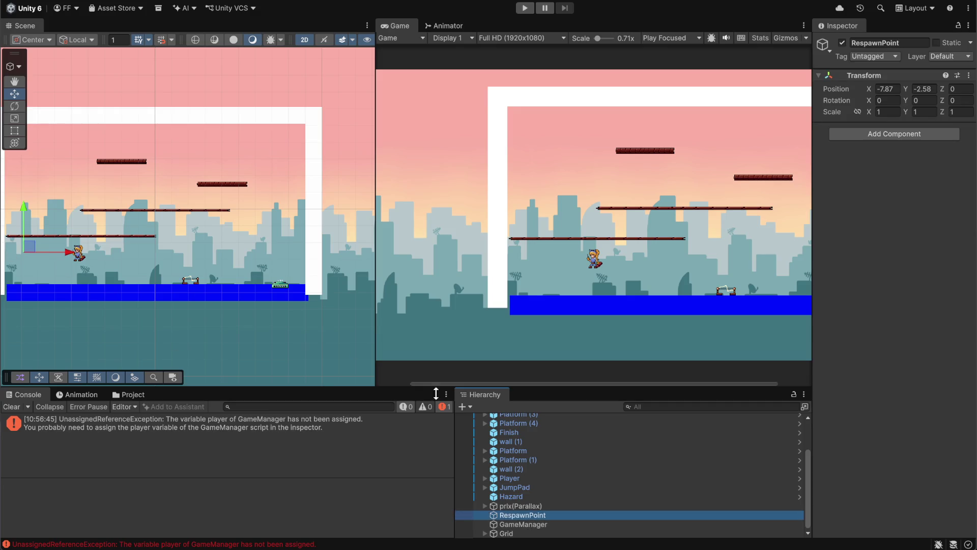
Step: Inspect Player and Hazard, then review the RespawnPlayer call in Hazard.cs before returning to Unity
left_click(523, 479)
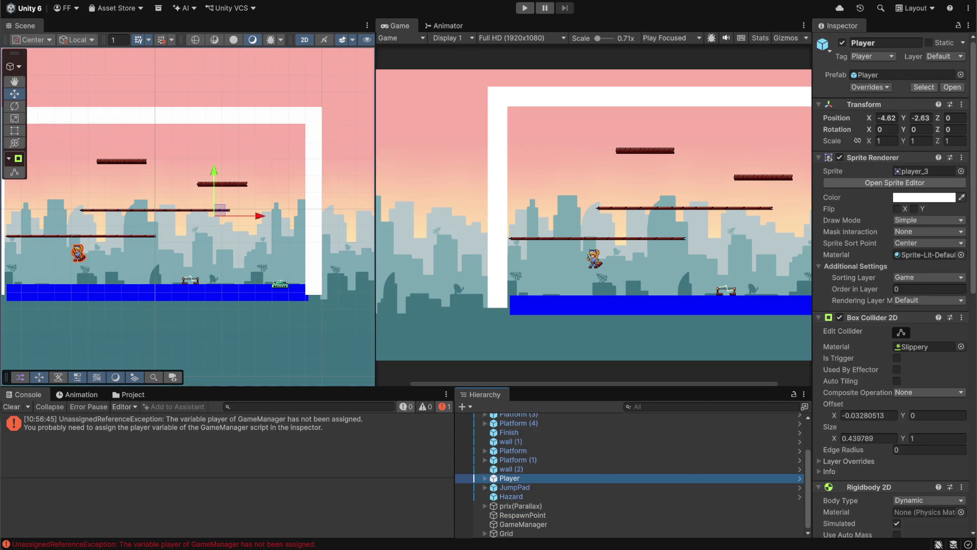
scroll(949, 398, "down", 5)
scroll(948, 396, "down", 4)
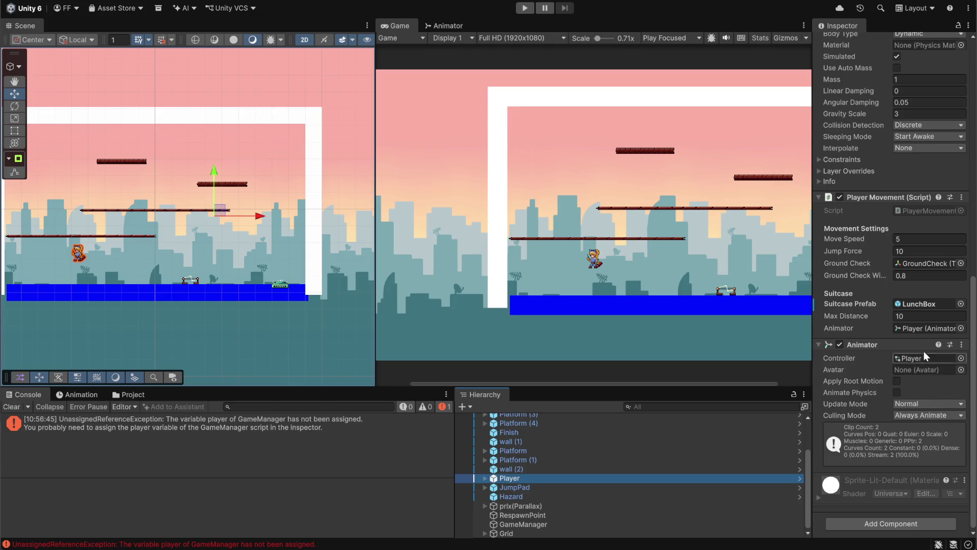
left_click(497, 498)
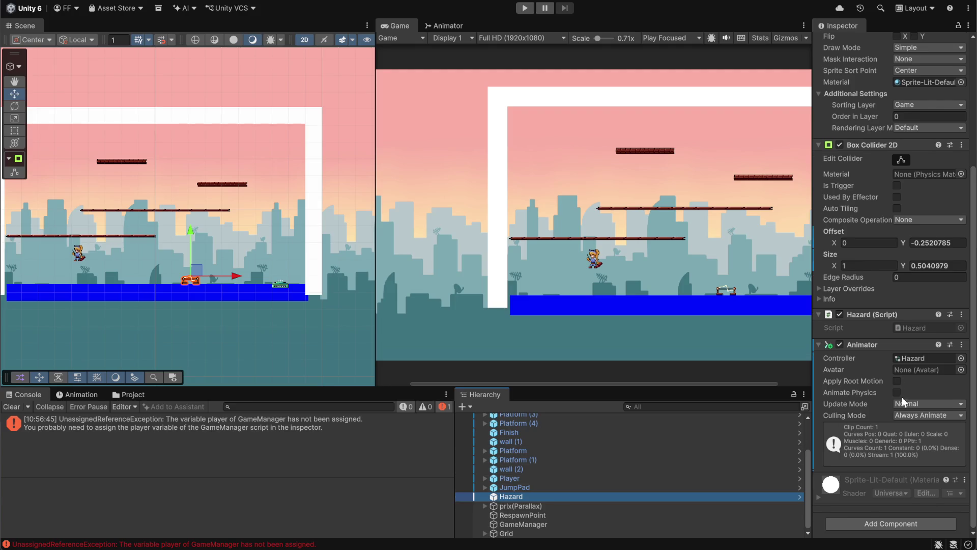
left_click(919, 328)
double_click(919, 328)
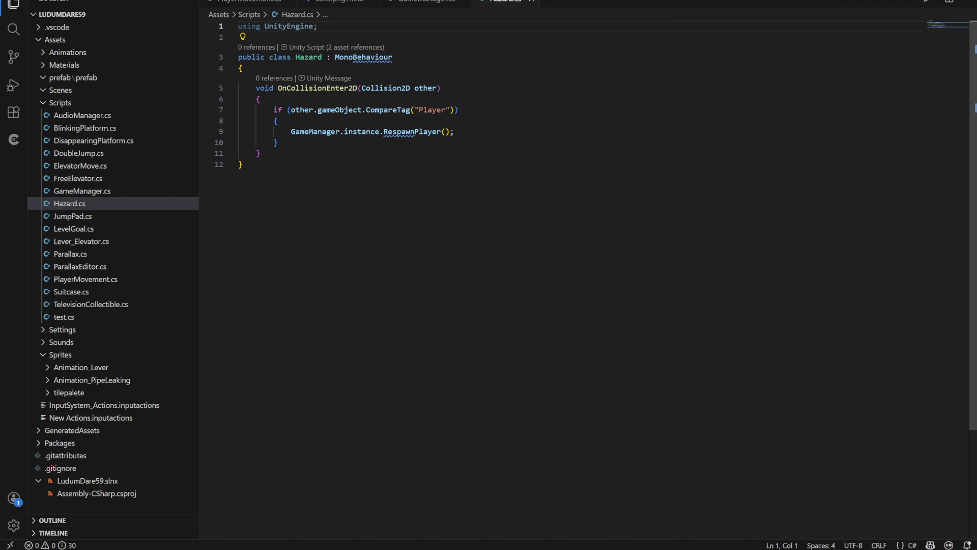
left_click(402, 131)
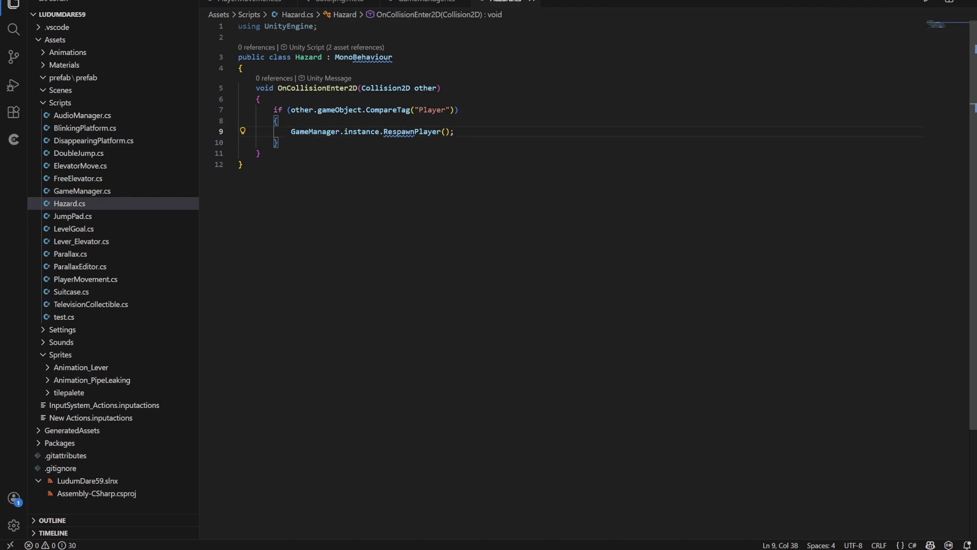
mouse_move(616, 548)
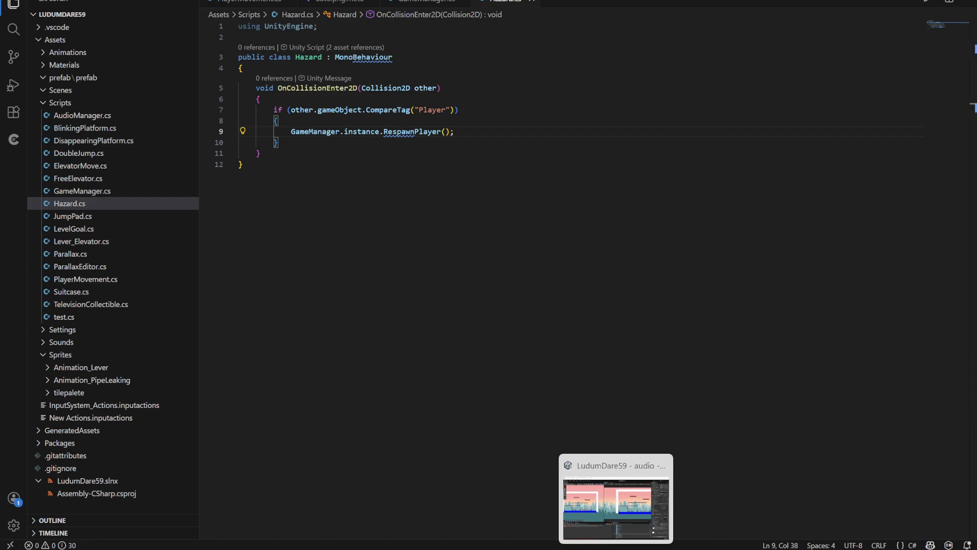
mouse_move(565, 547)
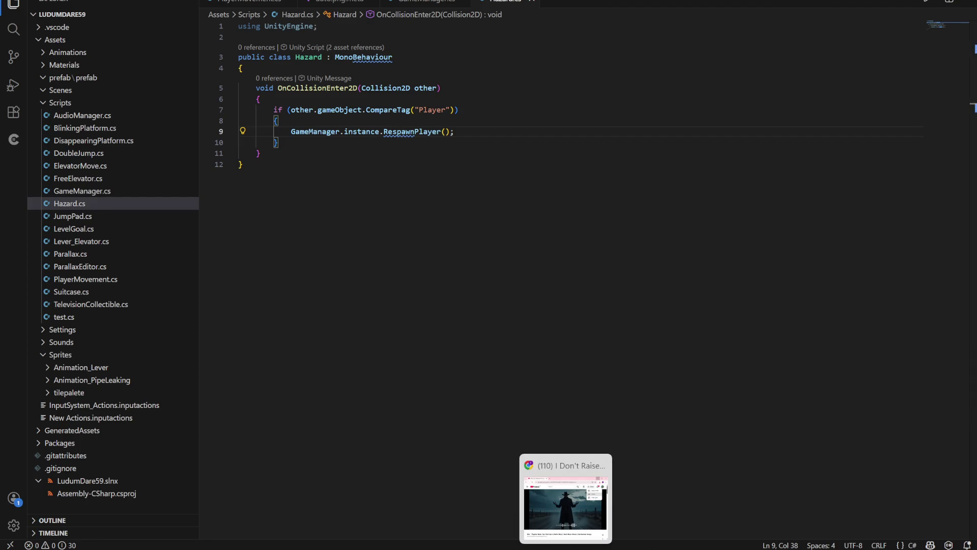
left_click(596, 496)
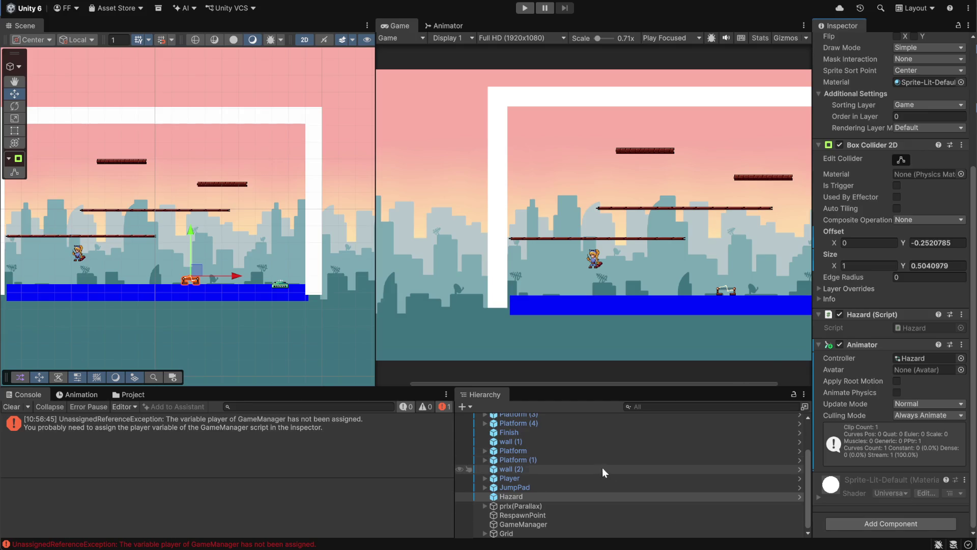
Step: Drag Player into GameManager's Player slot, clear the unassigned-reference error, and start Play mode
scroll(534, 446, "down", 3)
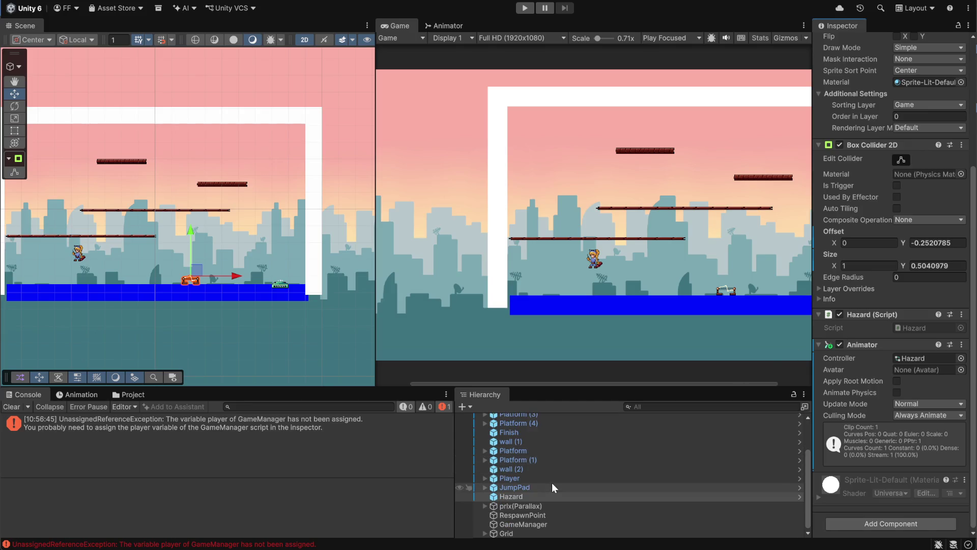
left_click(549, 523)
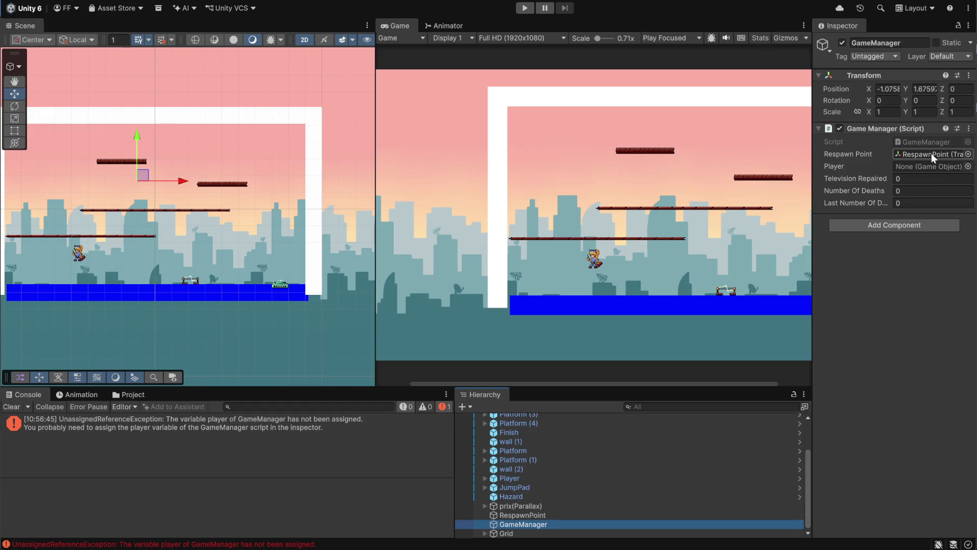
scroll(528, 437, "up", 3)
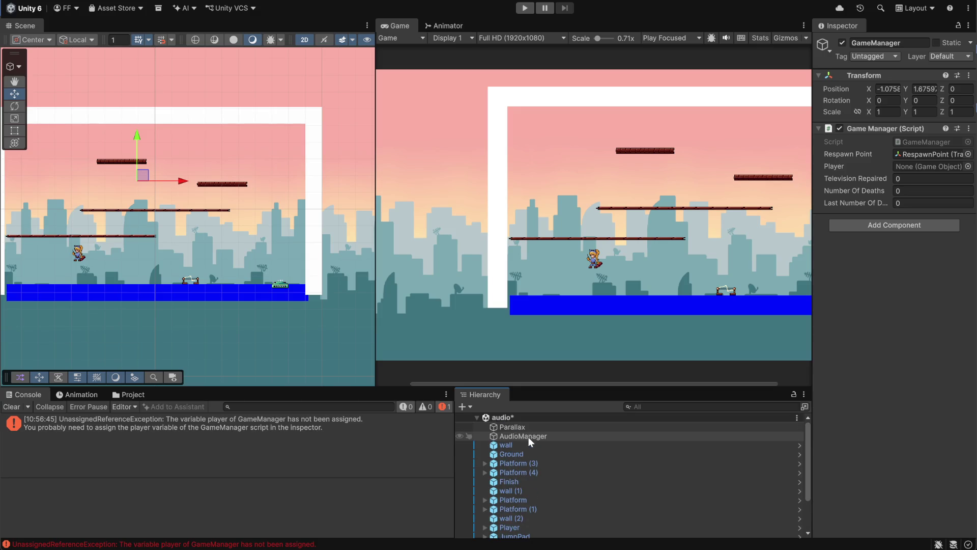
scroll(527, 452, "down", 3)
mouse_move(514, 486)
left_mouse_down()
mouse_move(932, 203)
mouse_move(933, 167)
left_mouse_up()
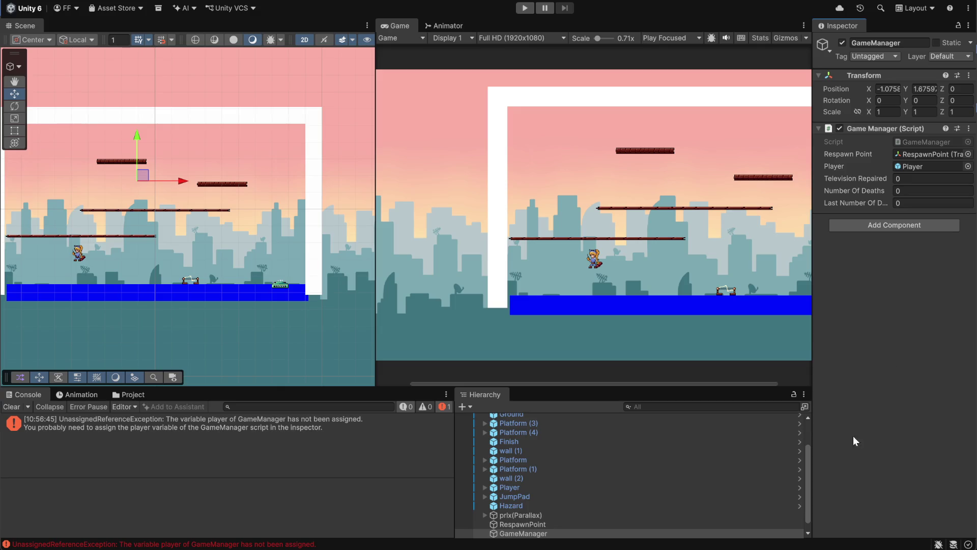
left_click(11, 406)
left_click(524, 7)
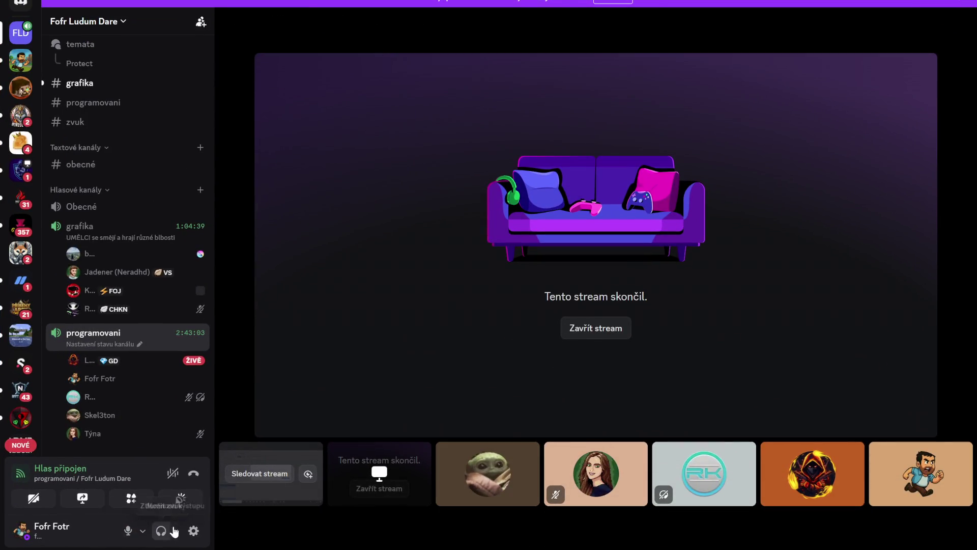
left_click(175, 531)
left_click_drag(216, 476, 216, 476)
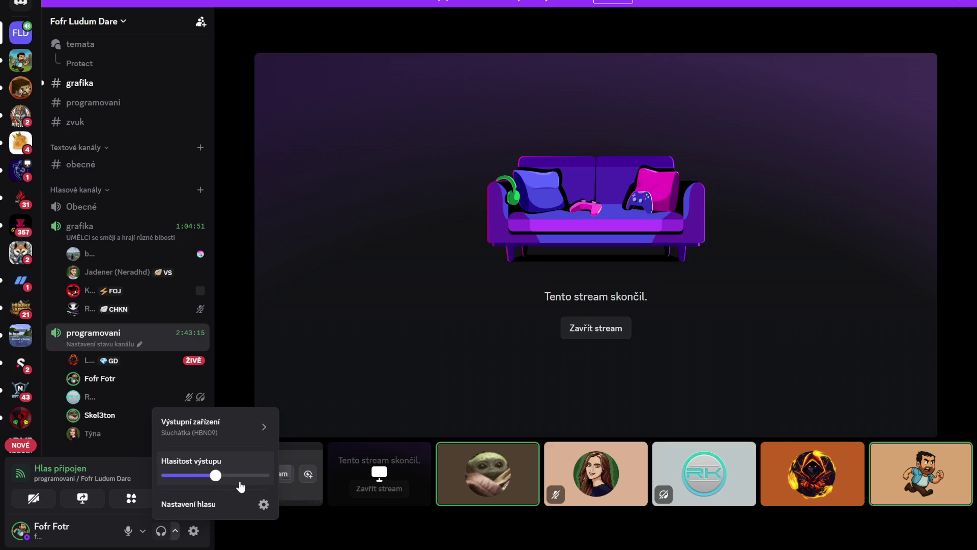
mouse_move(372, 455)
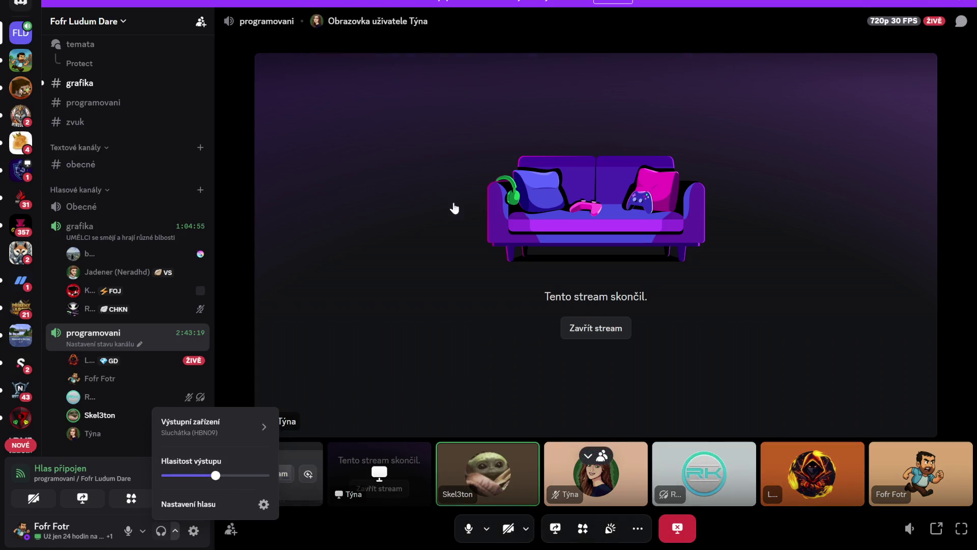
mouse_move(897, 25)
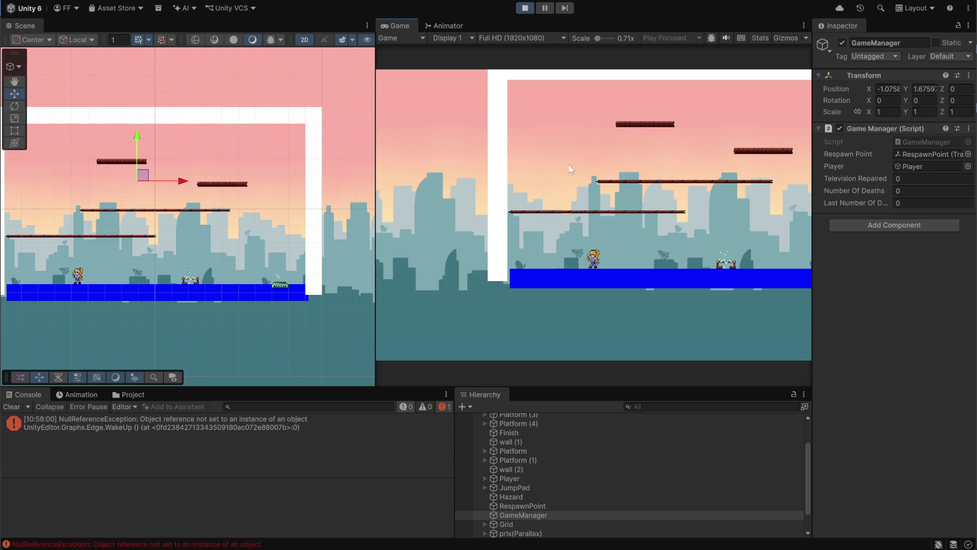
Step: Run and jump the player into the hazard, end the play test, and clear the Console errors
key("d")
key("space")
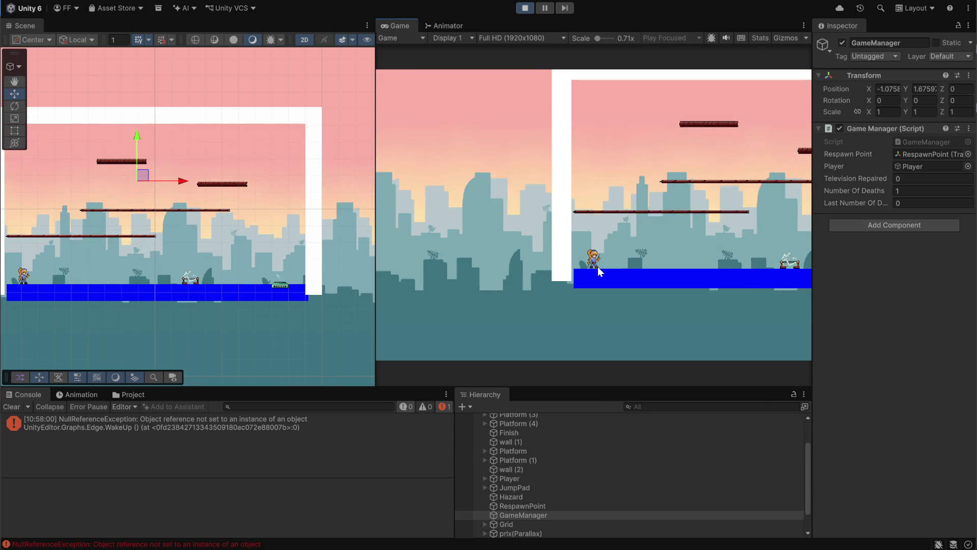
key("ctrl+p")
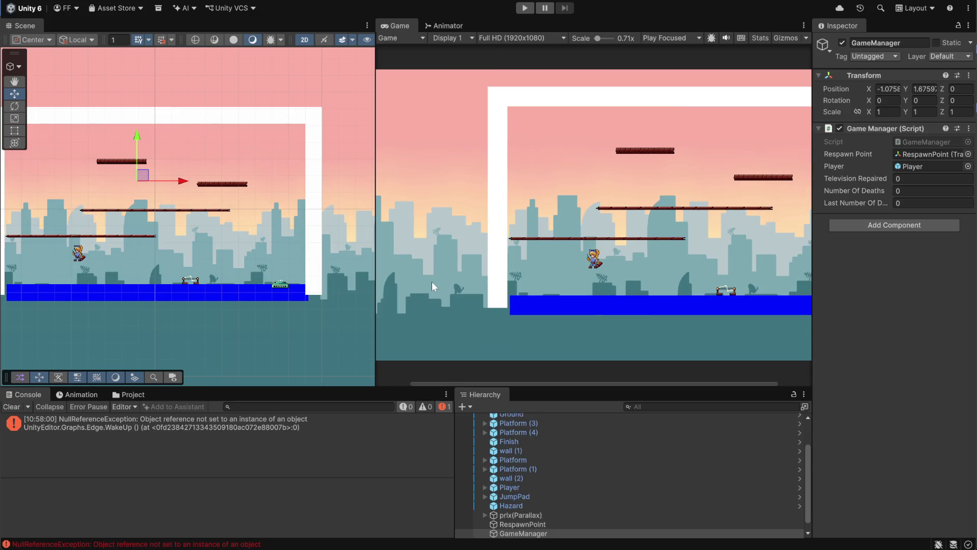
left_click(11, 406)
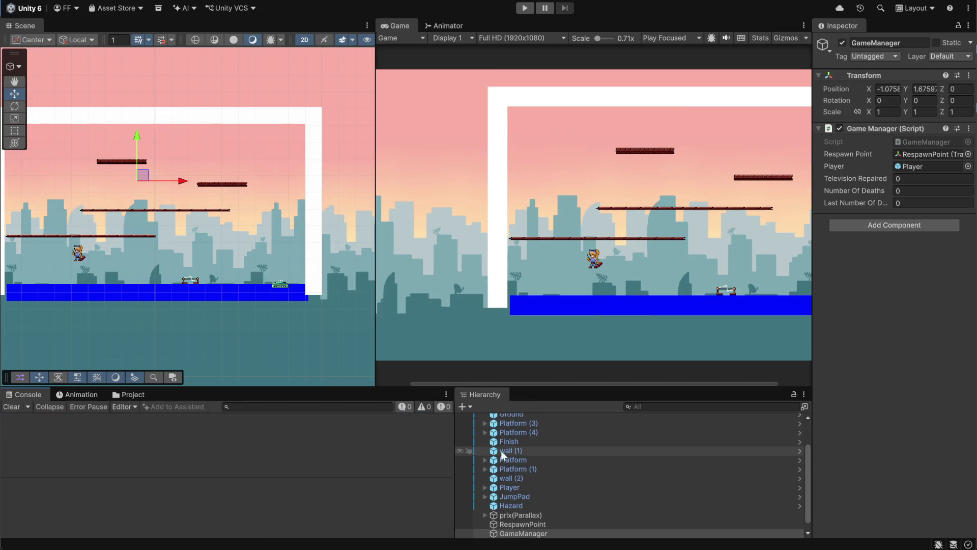
Step: Select the Player object and open its PlayerMovement script in the code editor
left_click(538, 452)
scroll(537, 453, "up", 3)
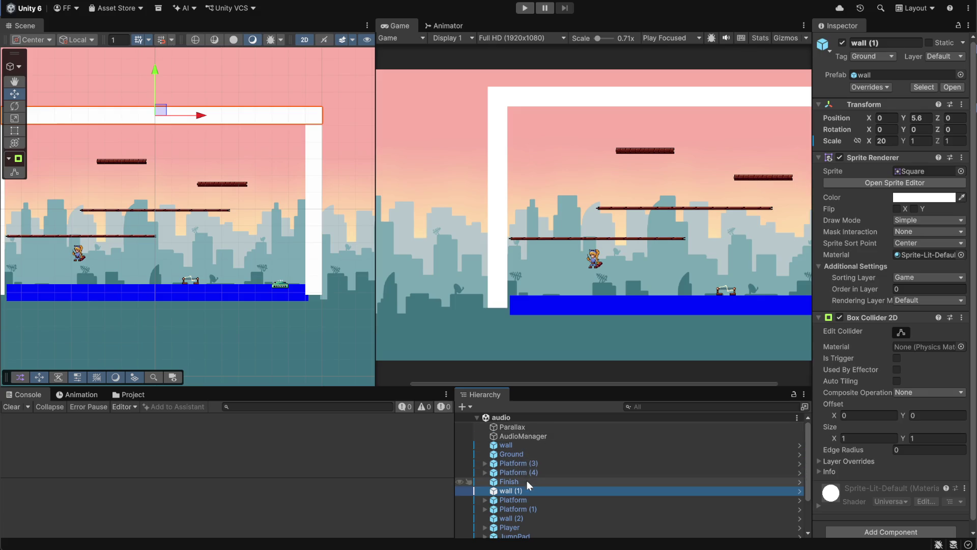
scroll(528, 484, "down", 3)
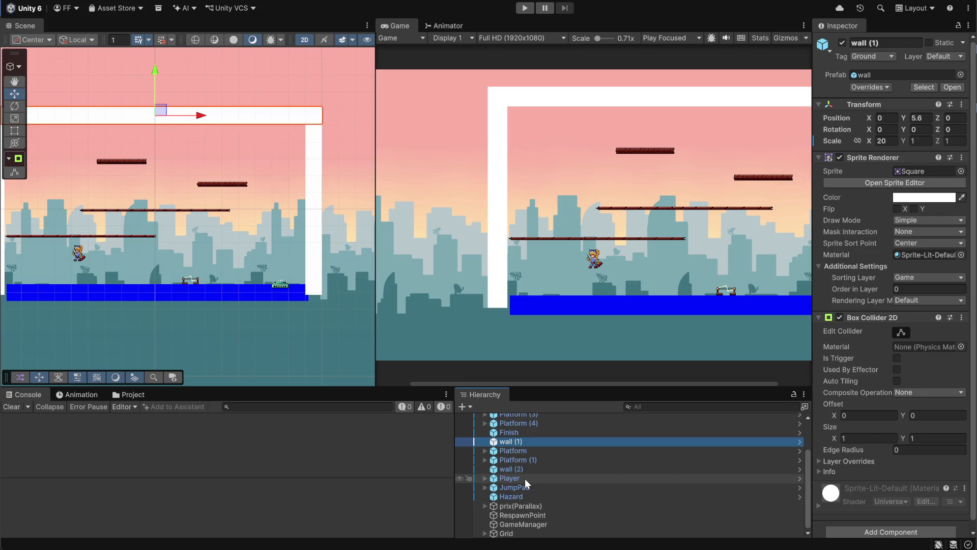
left_click(524, 478)
scroll(908, 417, "down", 10)
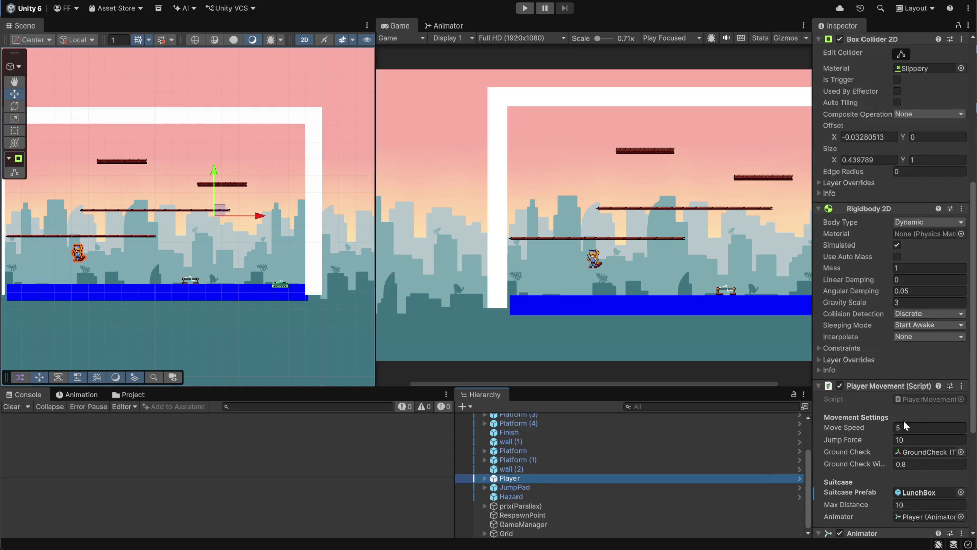
left_click(929, 371)
double_click(930, 371)
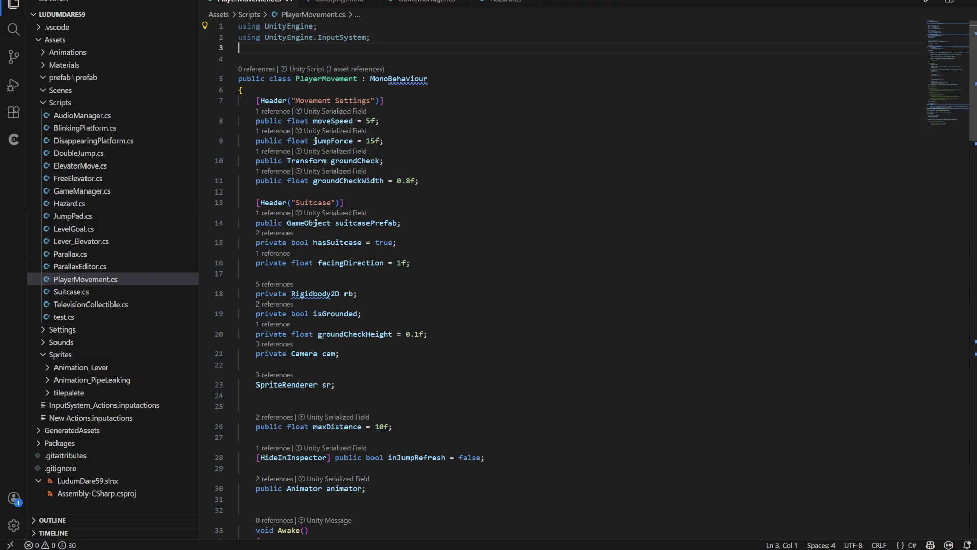
Step: Put a '//zmana' comment on line 4 of PlayerMovement.cs, save it, and return to Unity
key("BackSpace")
type("/")
key("BackSpace")
key("BackSpace")
key("Return")
key("Return")
type("//")
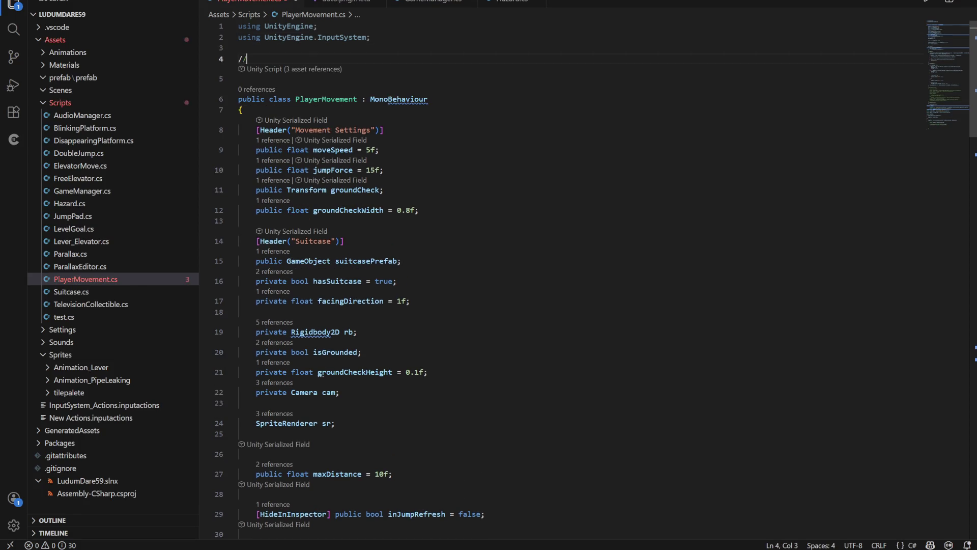
type("zmana")
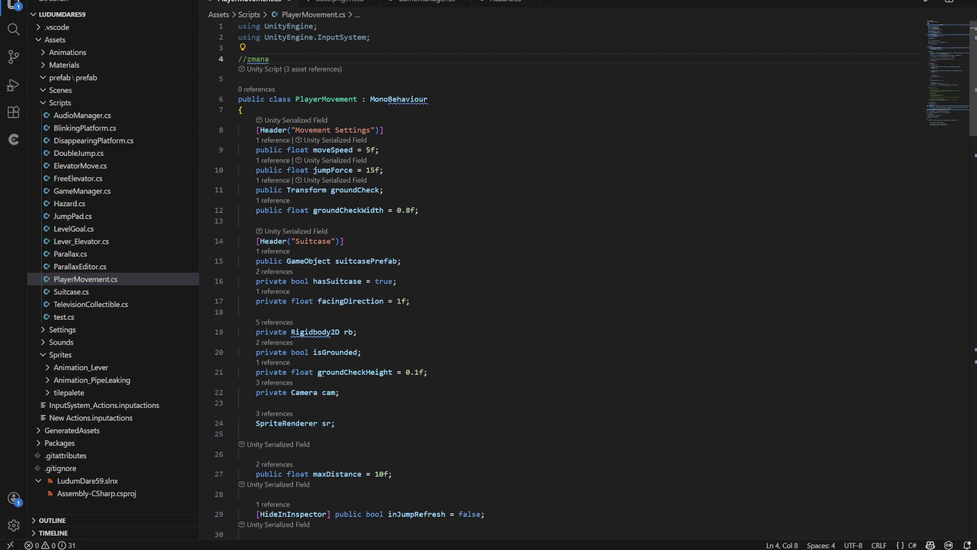
key("ctrl+s")
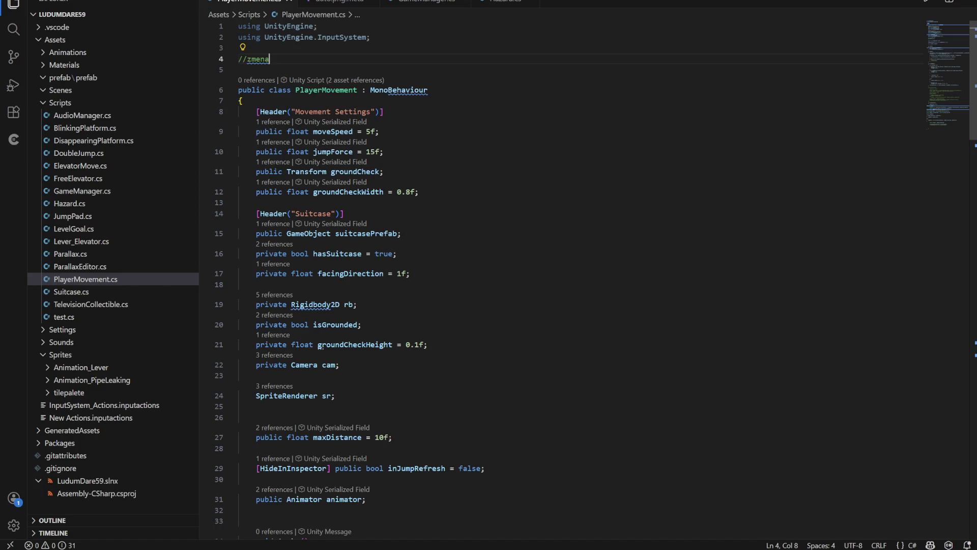
key("alt+Tab")
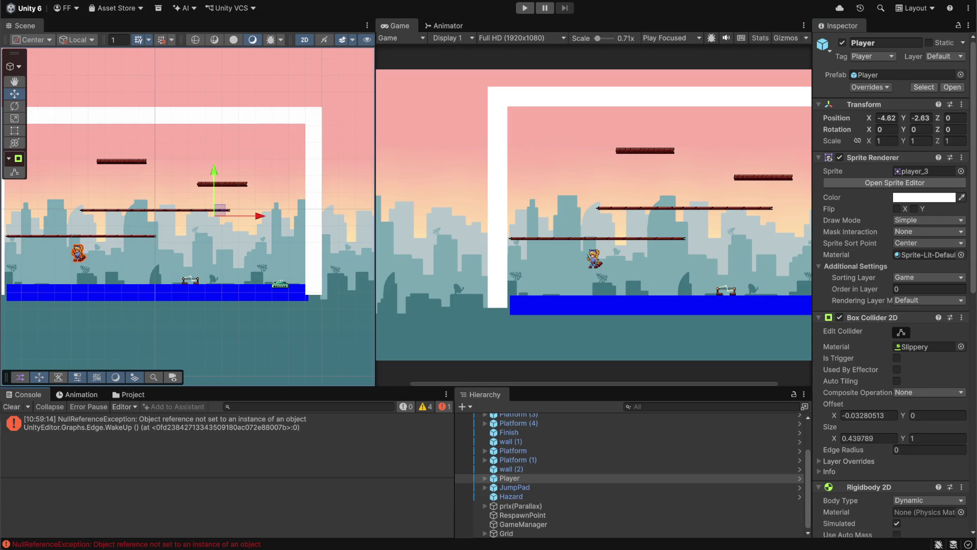
Step: Clear the recompile null reference errors from the Console and switch to GitHub Desktop
left_click(11, 407)
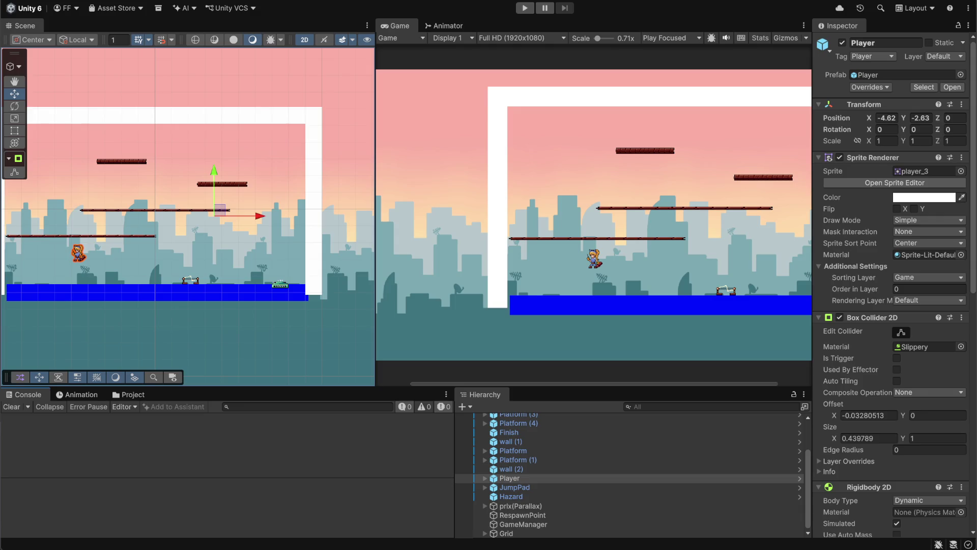
key("alt+Tab")
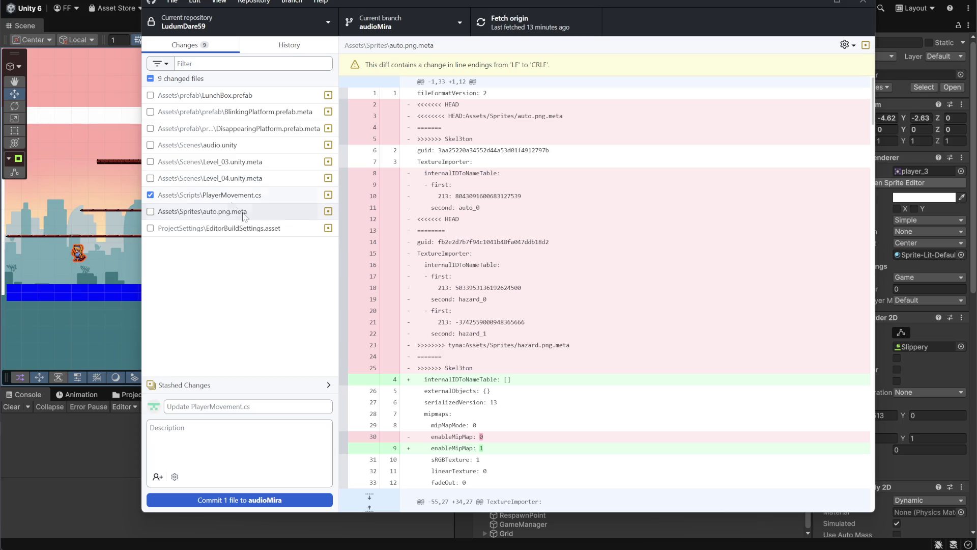
Step: Commit PlayerMovement.cs to audioMira with summary 'plaen', push to origin, and minimize GitHub Desktop
type("pla")
type("ent funkcni")
left_click(258, 500)
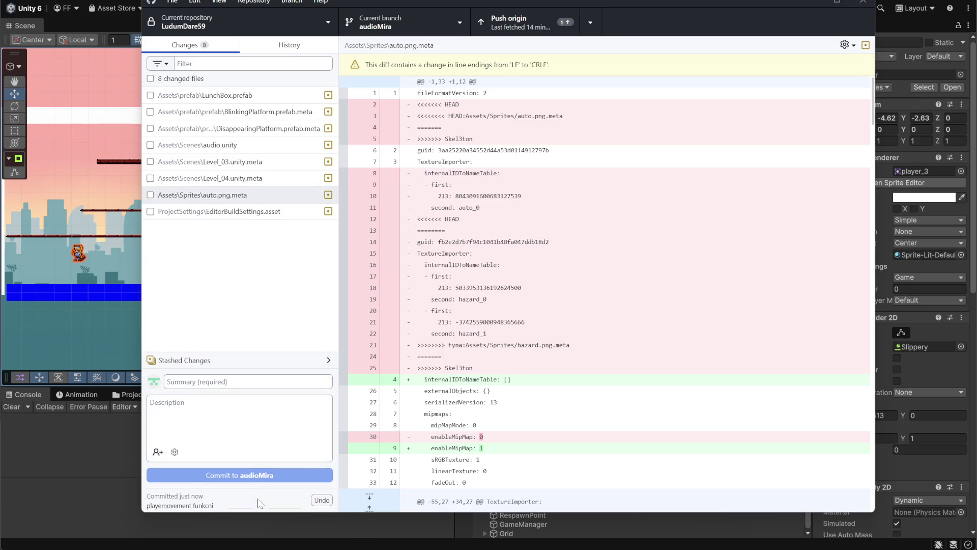
left_click(513, 19)
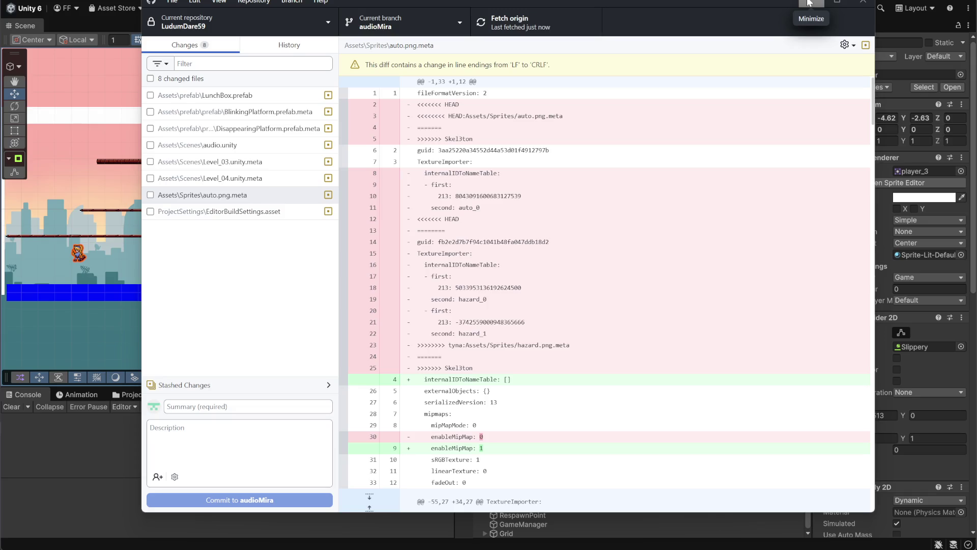
left_click(810, 3)
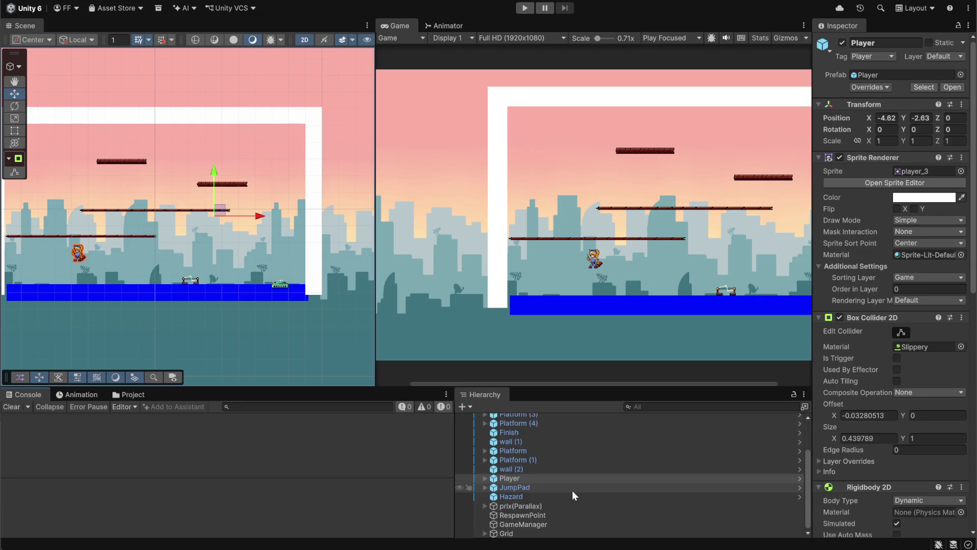
Step: Switch to the Discord call and open the streaming teammate's profile card
scroll(573, 490, "up", 3)
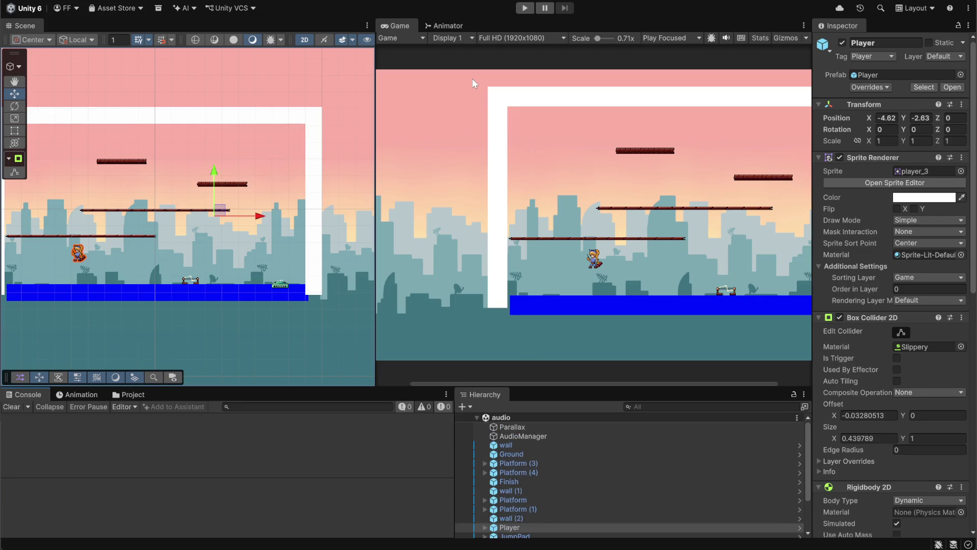
mouse_move(516, 549)
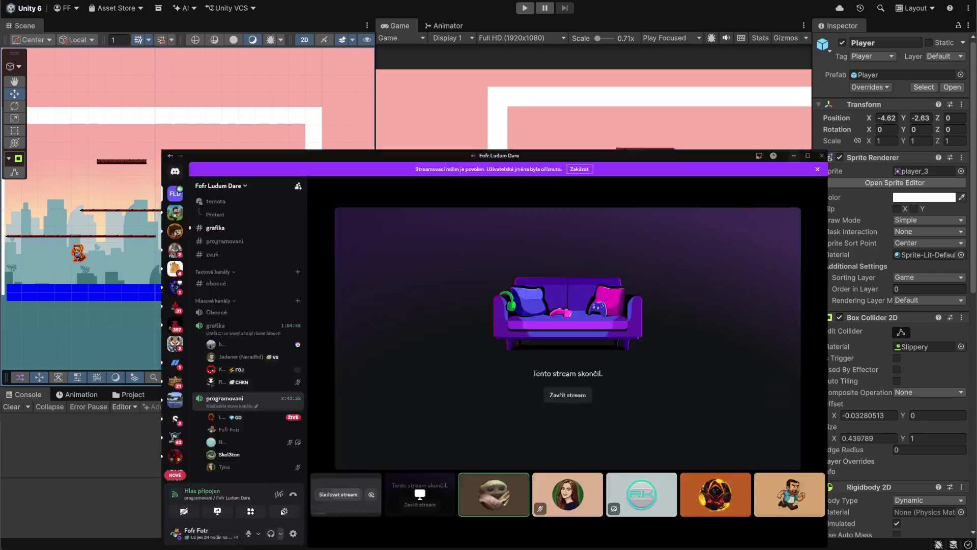
left_click(515, 514)
left_click(192, 361)
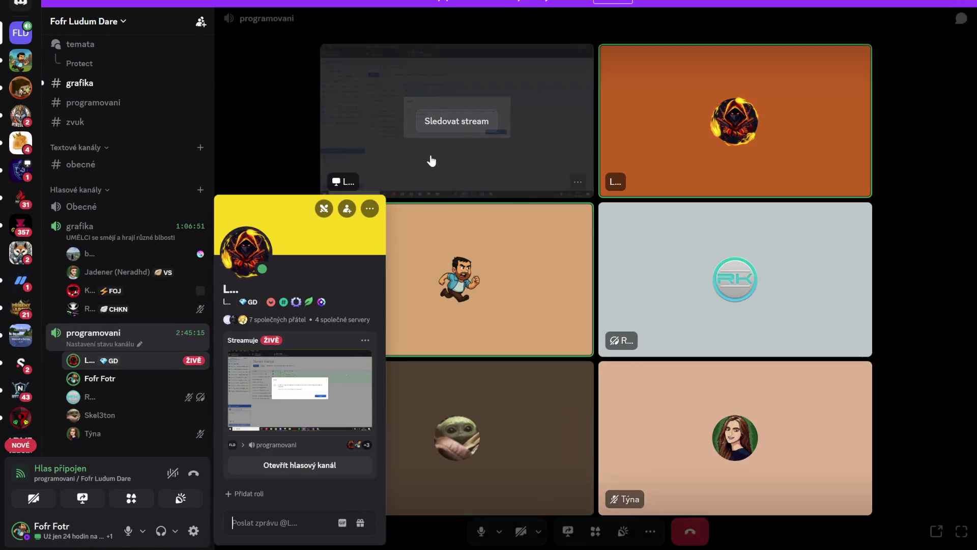
Step: Watch the teammate's live screen share of their Unity level via 'Sledovat stream'
left_click(473, 121)
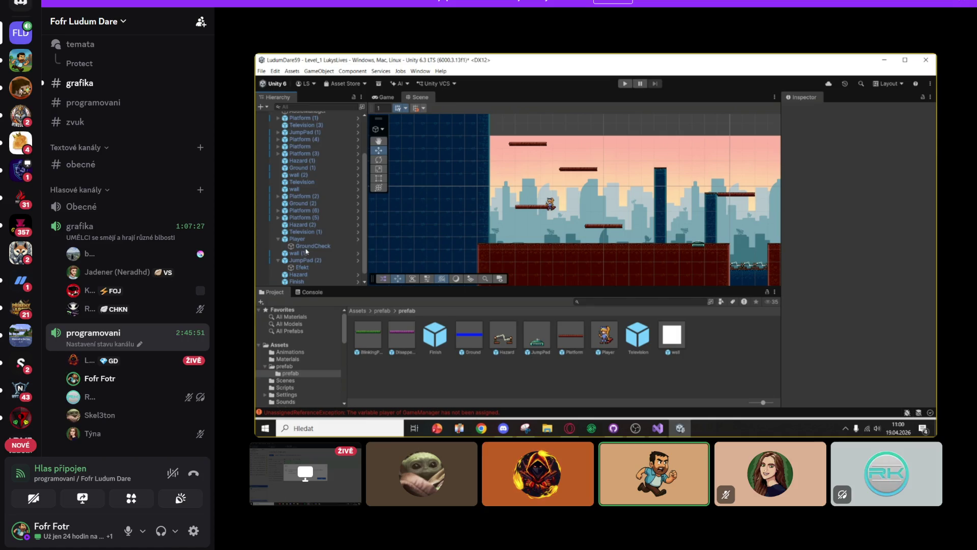
mouse_move(730, 411)
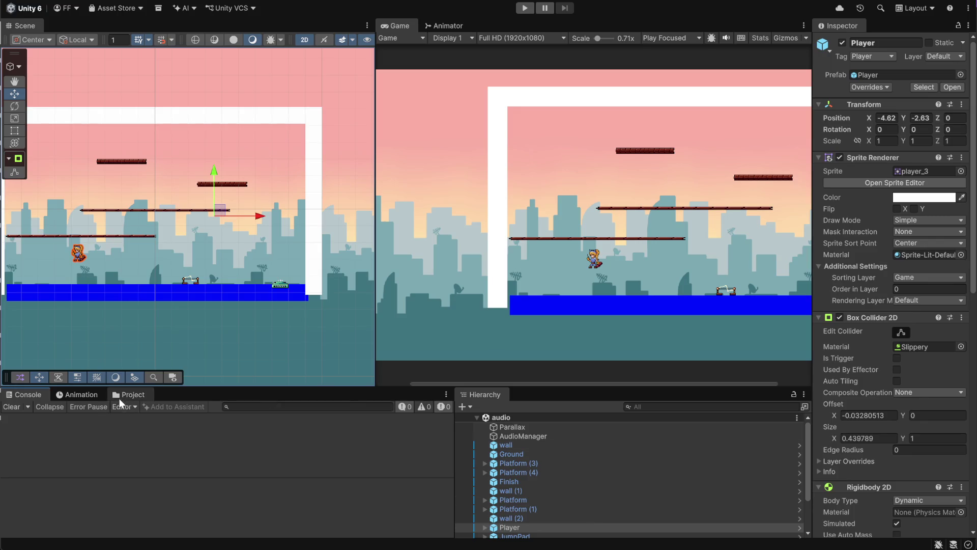
Step: Open the Player prefab from Assets > prefab > prefab in the Project window
left_click(121, 396)
left_click(133, 418)
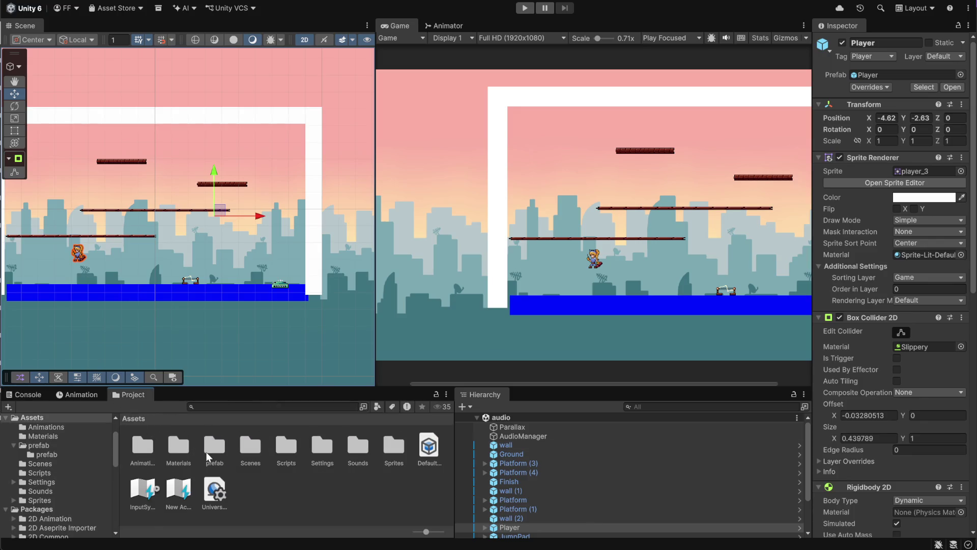
double_click(206, 451)
left_click(163, 444)
double_click(143, 446)
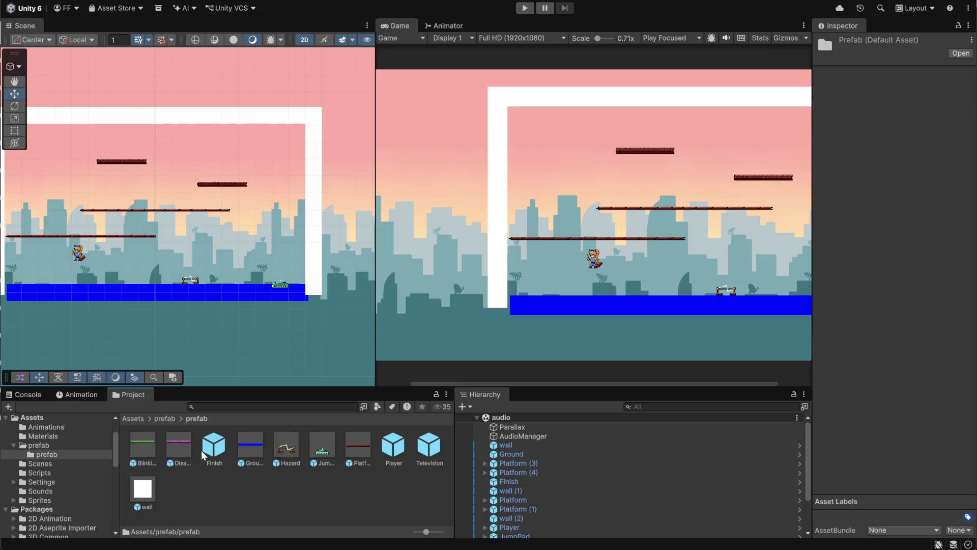
double_click(396, 450)
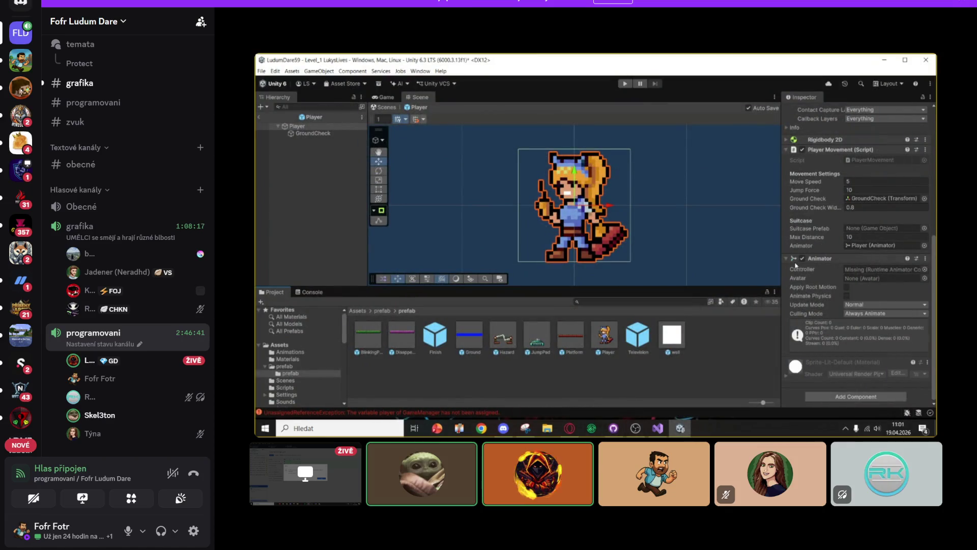
Step: Watch the teammate's streamed Unity level in Discord, then switch to GitHub Desktop's auto.png.meta diff
mouse_move(253, 259)
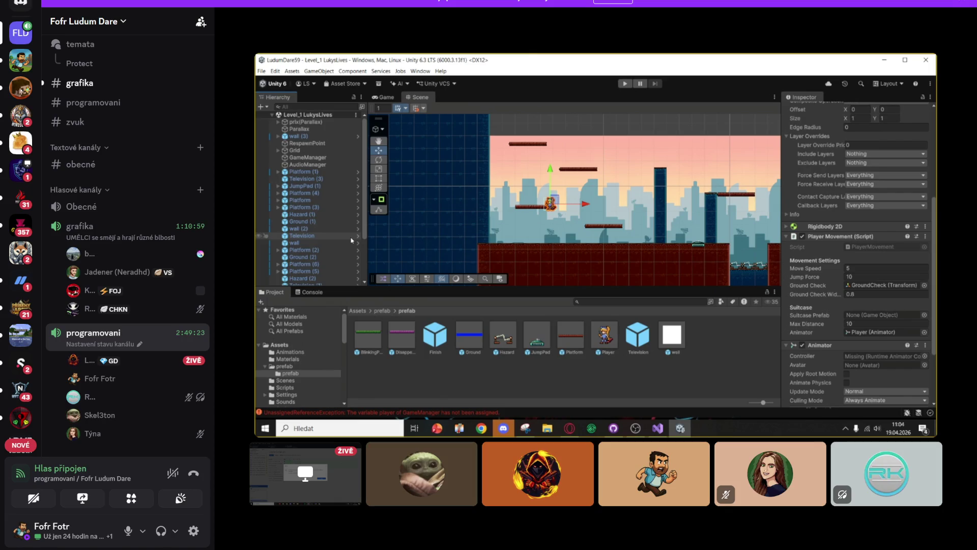
mouse_move(602, 406)
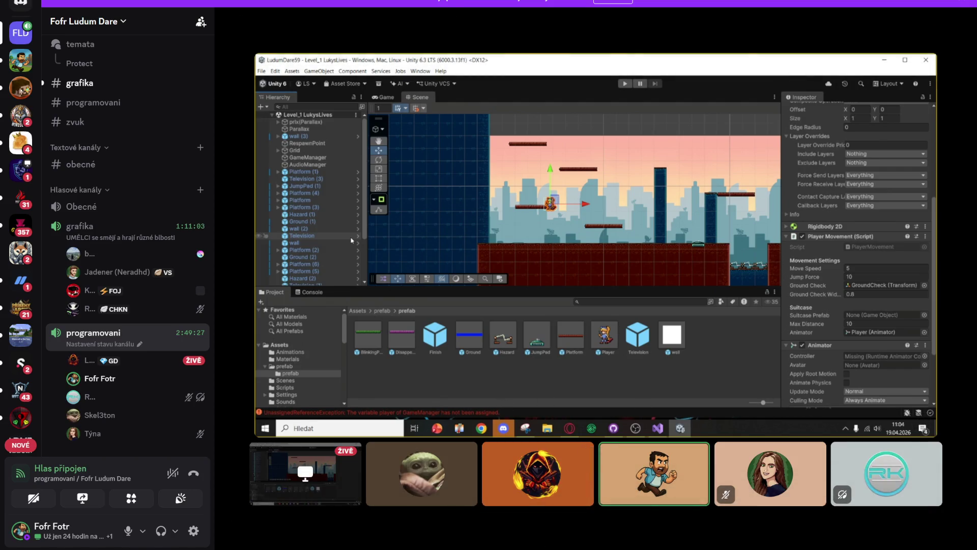
key("alt+Tab")
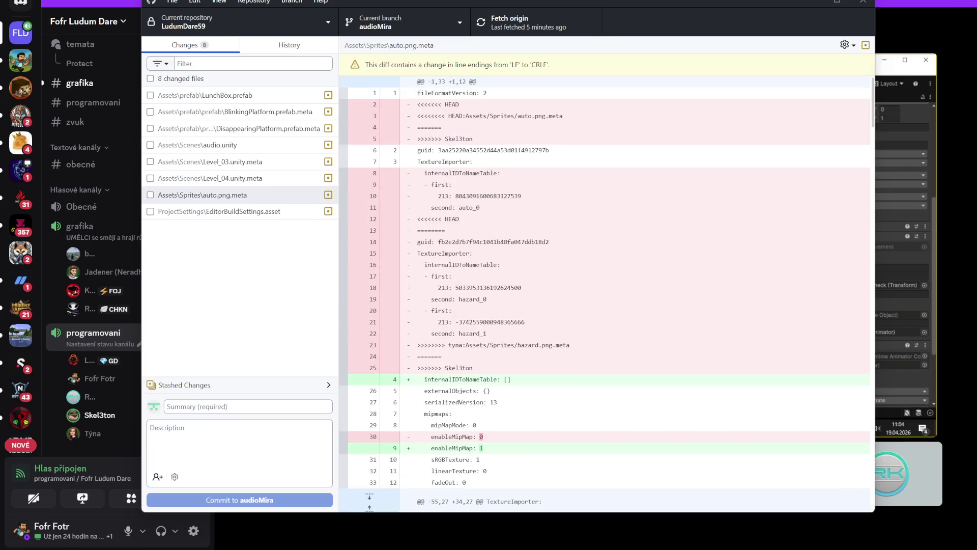
Step: Choose Skel3ton as the branch to merge into audioMira and show the merge-method options
left_click(466, 29)
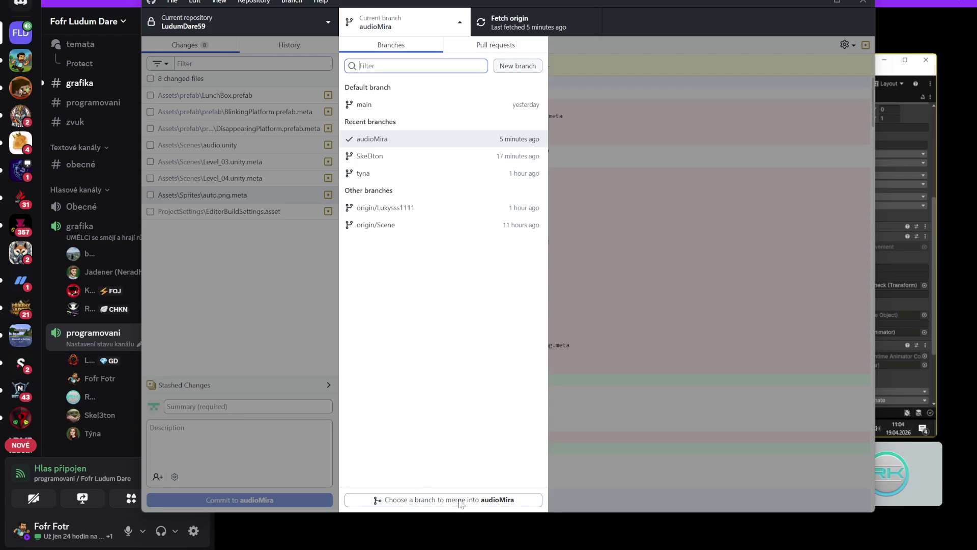
left_click(461, 502)
left_click(496, 231)
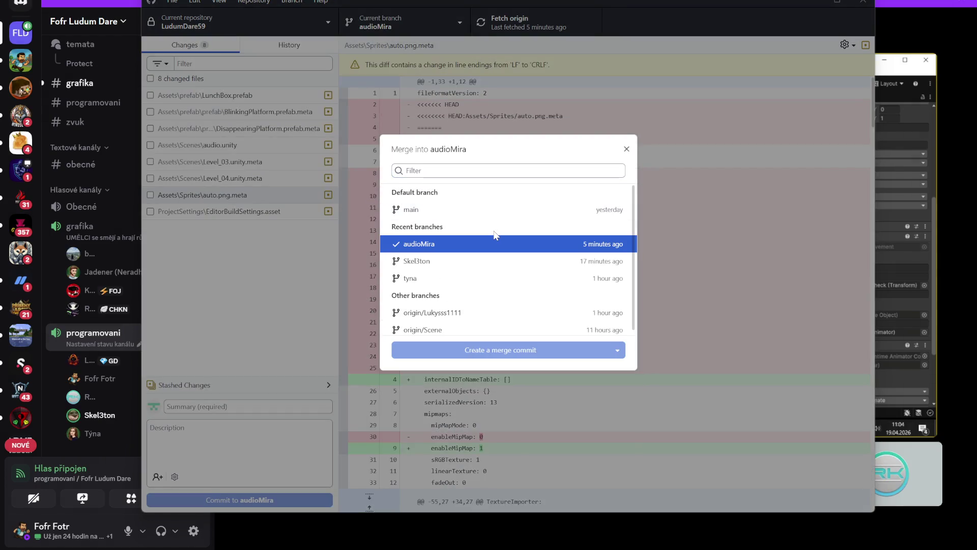
left_click(486, 261)
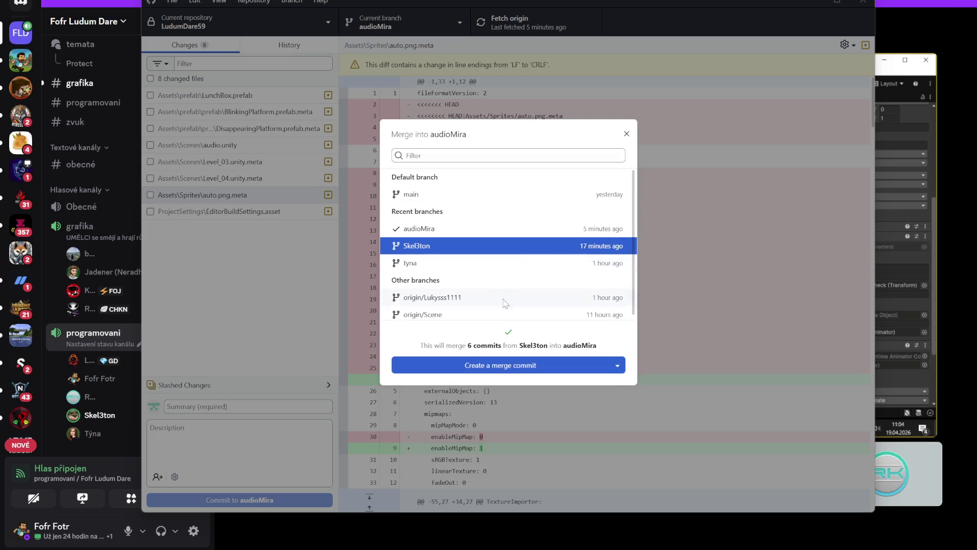
left_click(617, 366)
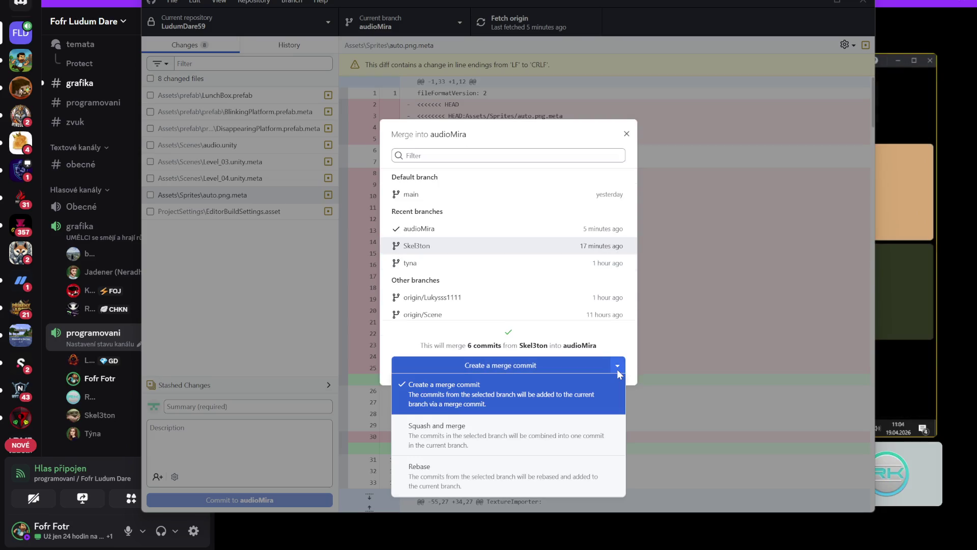
Step: Snip a screenshot of the merge-method list, cancel the merge, and minimize GitHub Desktop
key("super+shift+s")
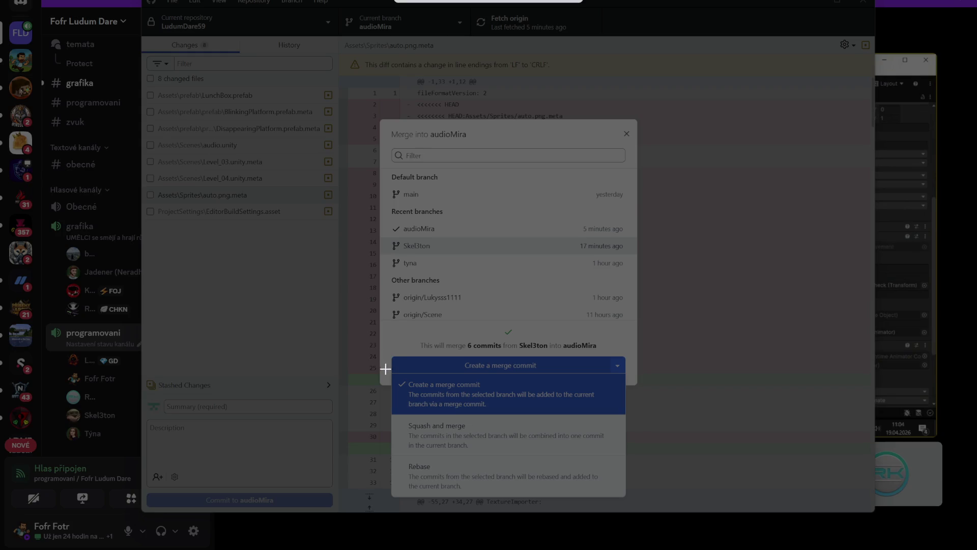
mouse_move(390, 374)
left_mouse_down()
mouse_move(462, 432)
mouse_move(607, 497)
mouse_move(627, 496)
left_mouse_up()
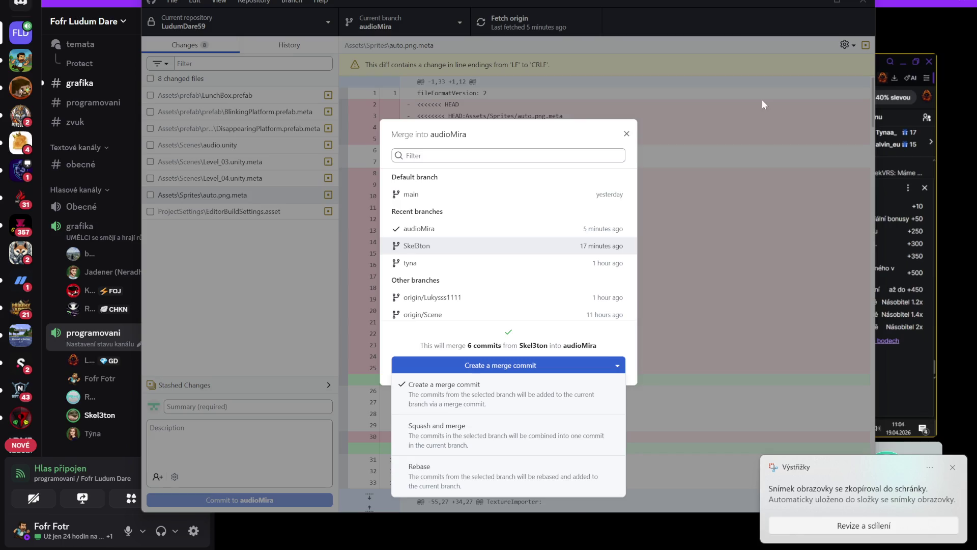
left_click(762, 99)
left_click(812, 1)
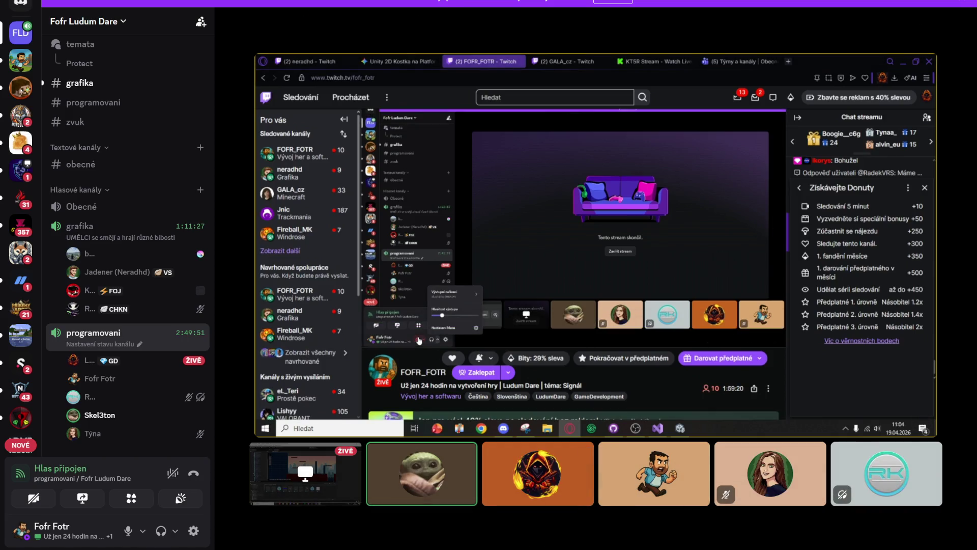
mouse_move(590, 547)
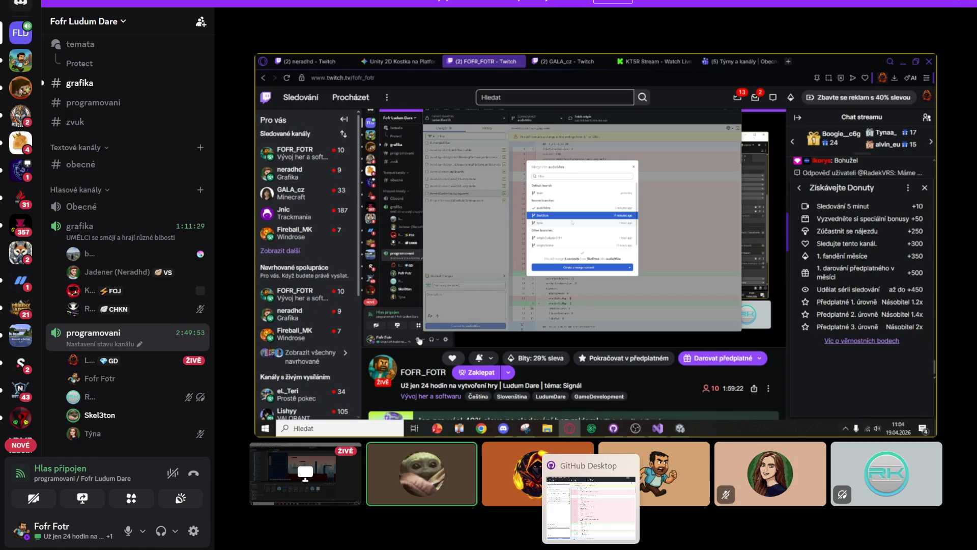
mouse_move(541, 547)
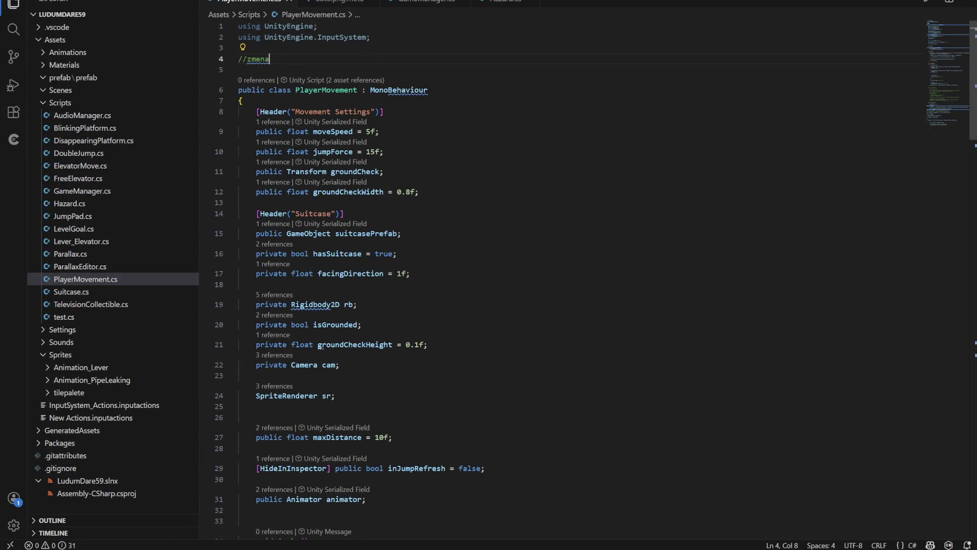
Step: Reveal PlayerMovement.cs in File Explorer from VS Code, then return to Discord
scroll(560, 275, "down", 20)
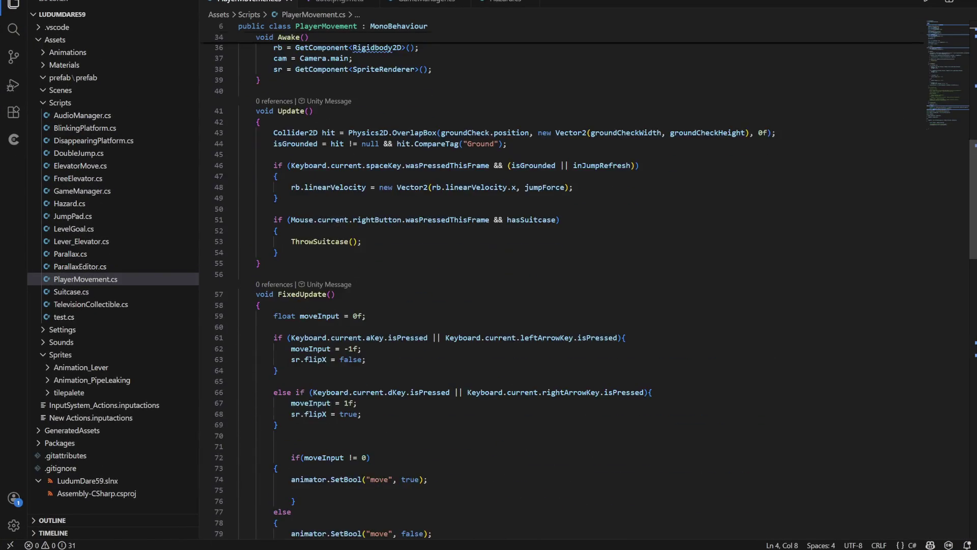
scroll(560, 275, "down", 7)
scroll(560, 275, "up", 20)
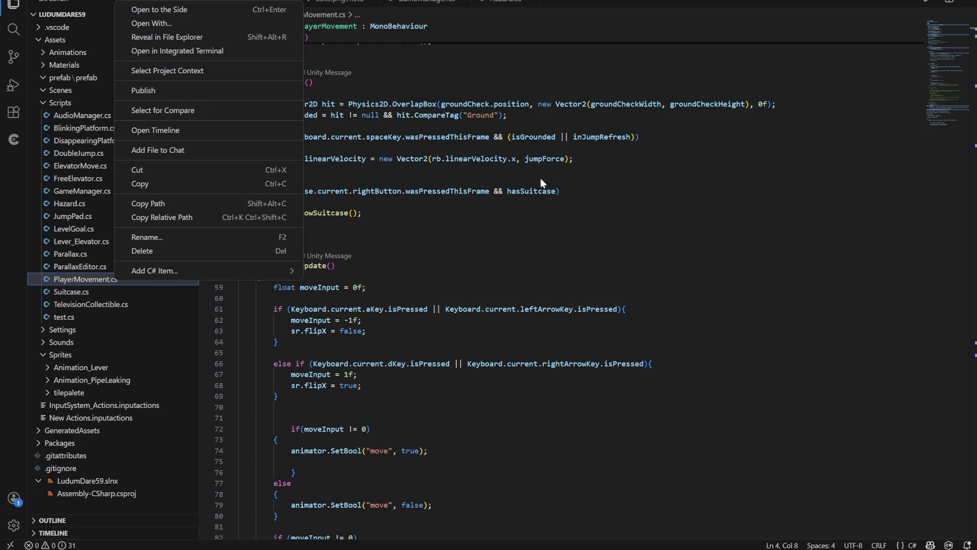
left_click(187, 39)
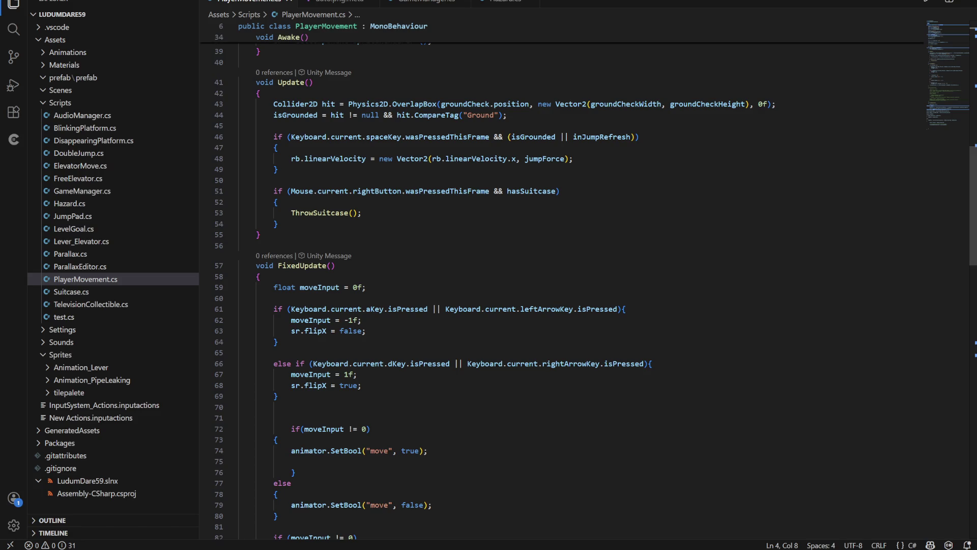
key("alt+Tab")
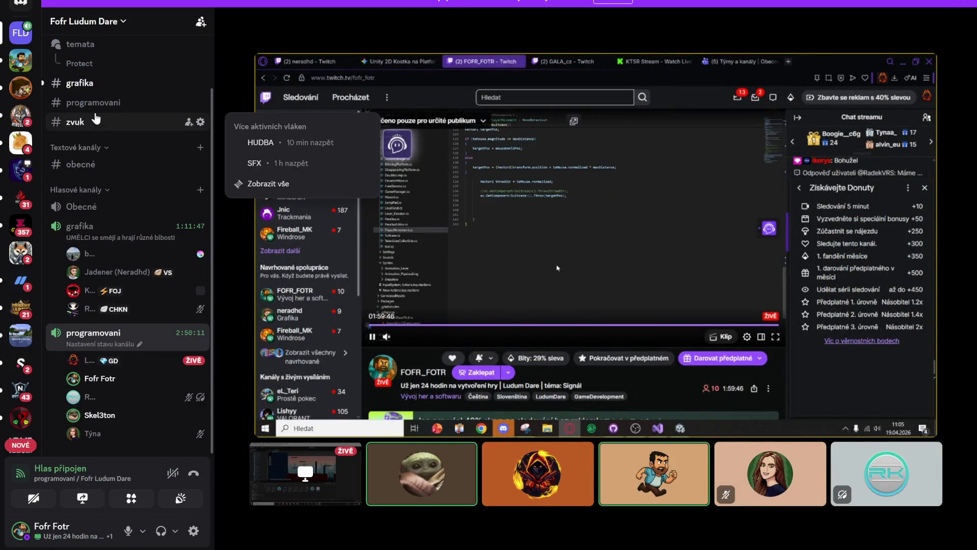
Step: Drop PlayerMovement.cs and PlayerMovement.cs.meta into the #programovani chat and send them
left_click(101, 102)
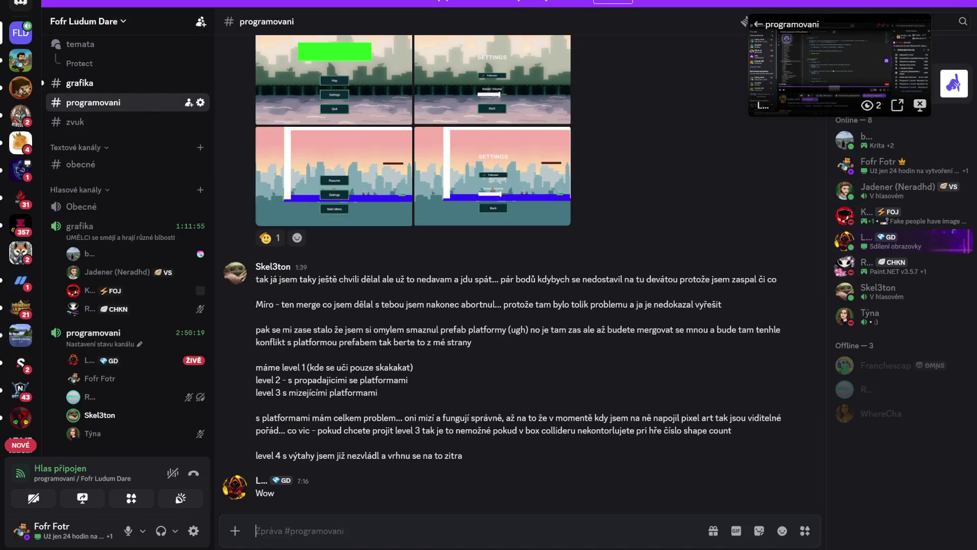
mouse_move(976, 418)
left_mouse_down()
mouse_move(617, 430)
mouse_move(444, 467)
left_mouse_up()
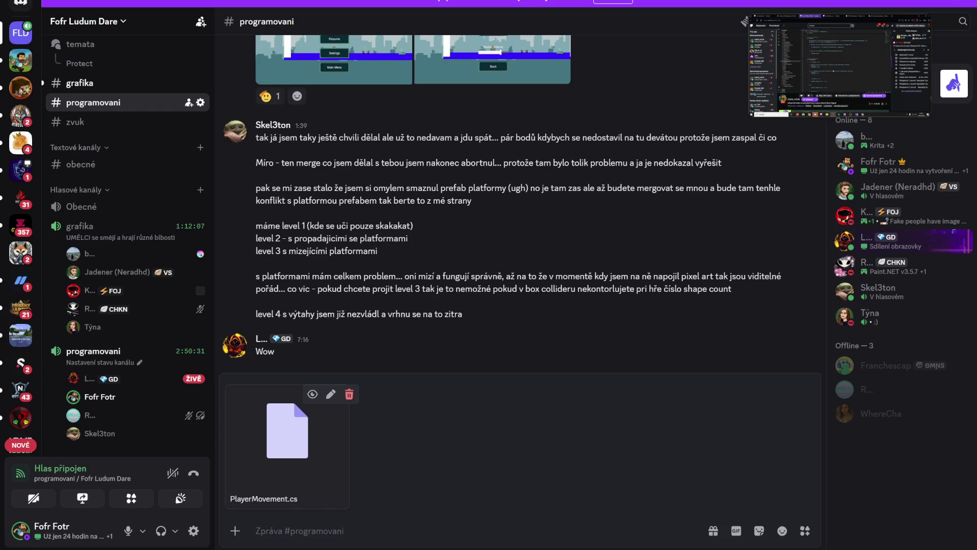
left_click_drag(976, 435, 627, 434)
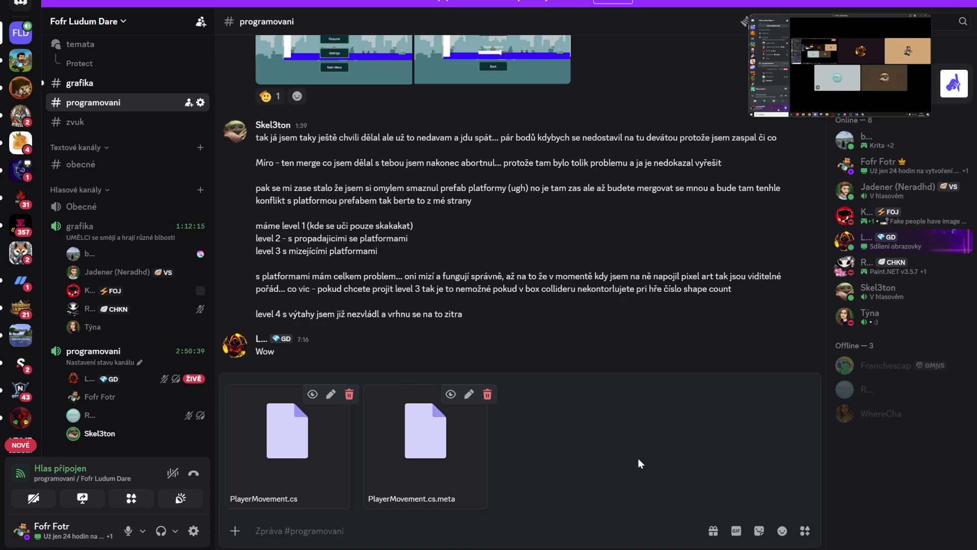
key("Return")
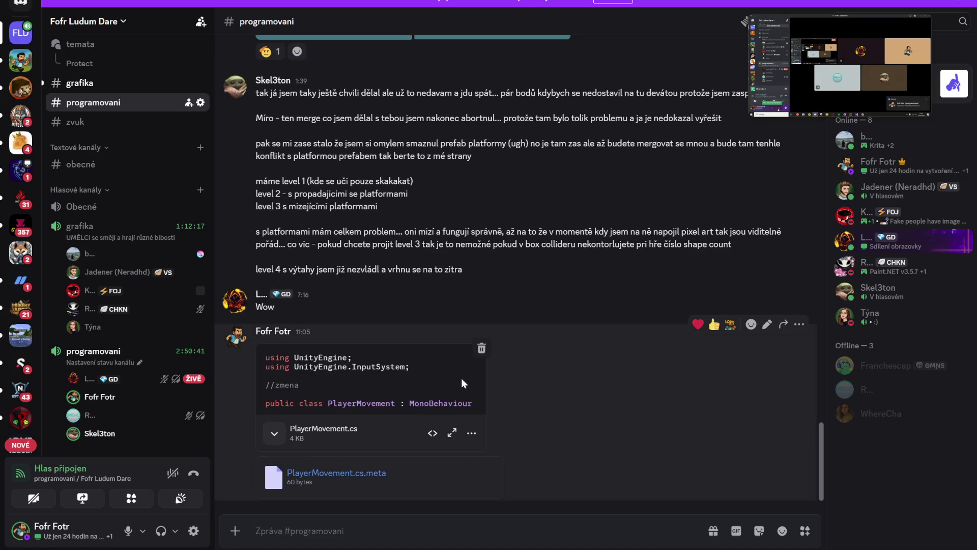
Step: Expand the posted PlayerMovement.cs preview and scroll through its movement code
left_click(275, 433)
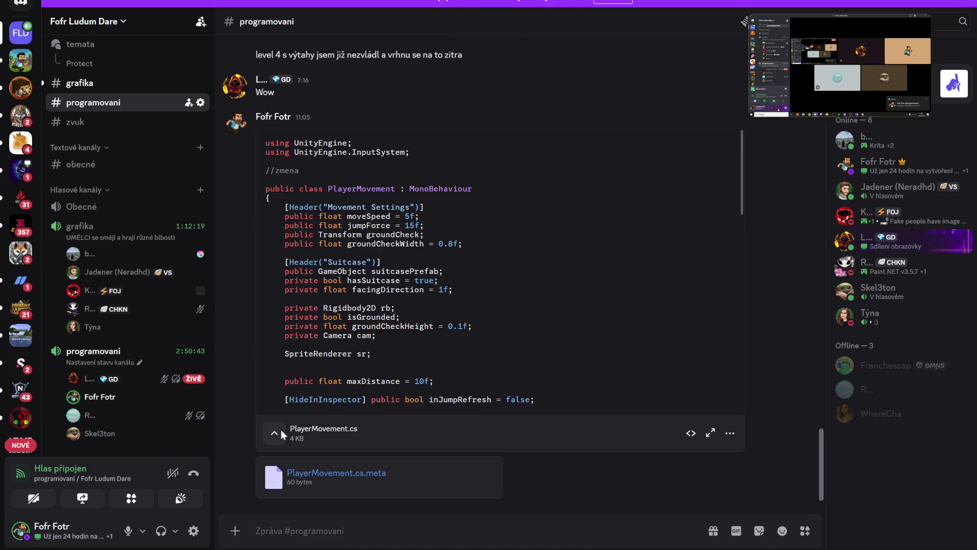
scroll(413, 295, "down", 10)
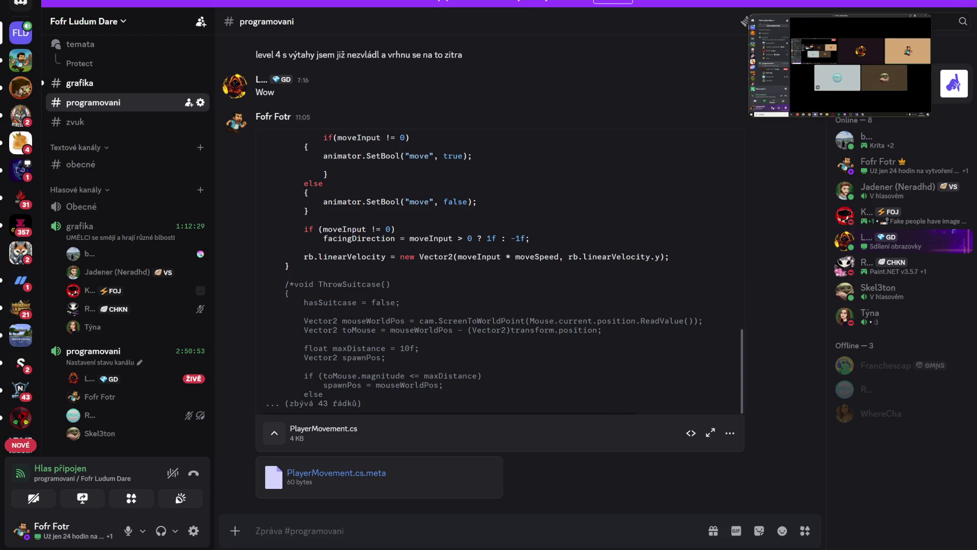
mouse_move(541, 549)
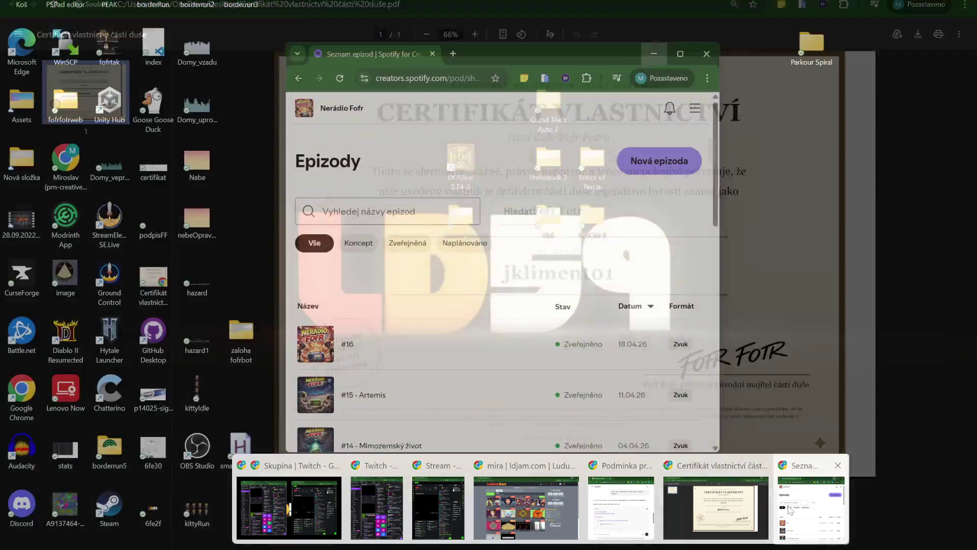
mouse_move(627, 510)
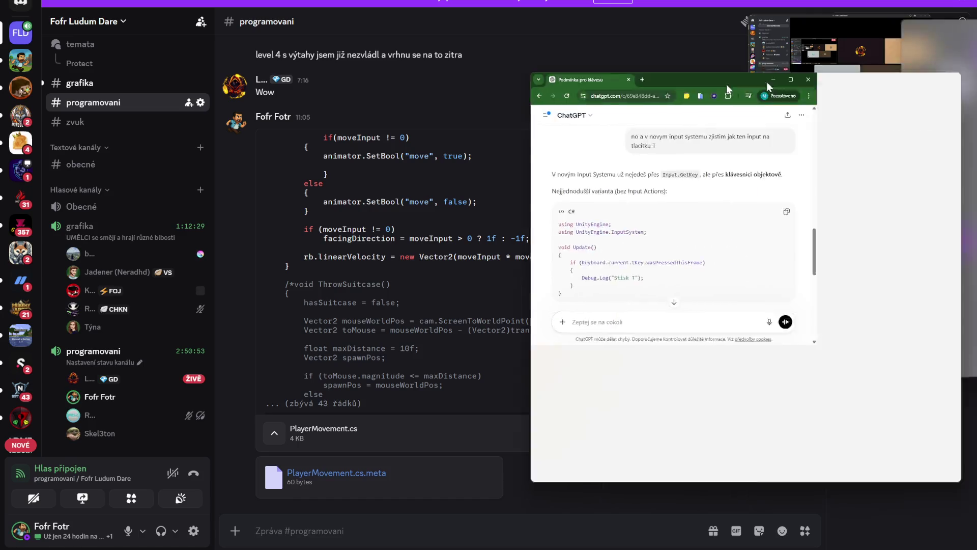
Step: Maximize ChatGPT, scroll to the latest answer, and paste the merge-methods screenshot into the prompt
left_click_drag(760, 76, 428, 77)
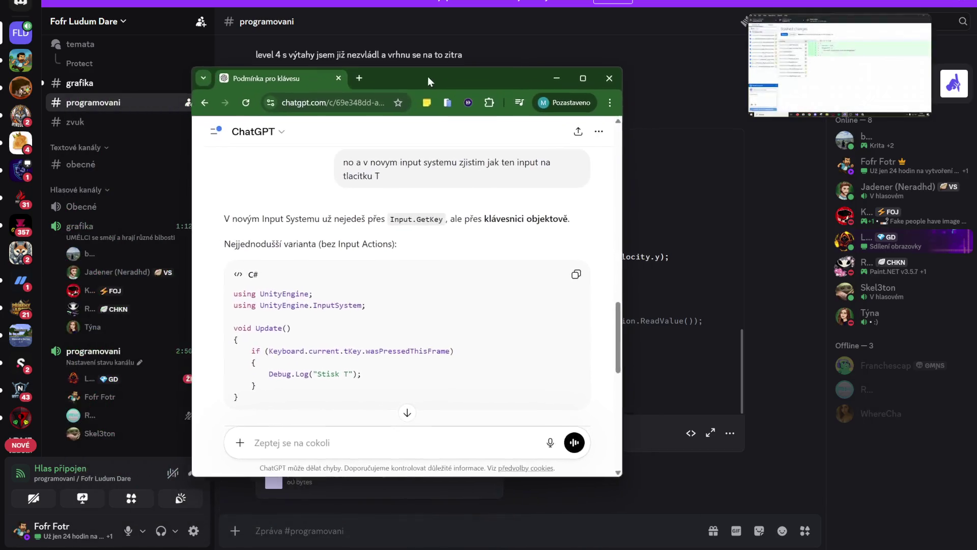
scroll(458, 433, "down", 1)
scroll(458, 432, "up", 2)
scroll(506, 401, "down", 2)
scroll(507, 401, "down", 4)
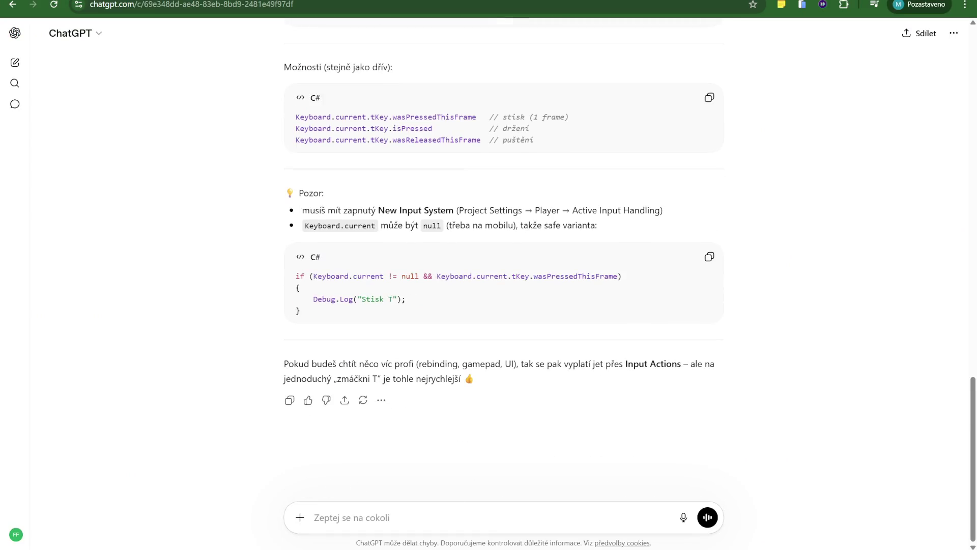
key("ctrl+v")
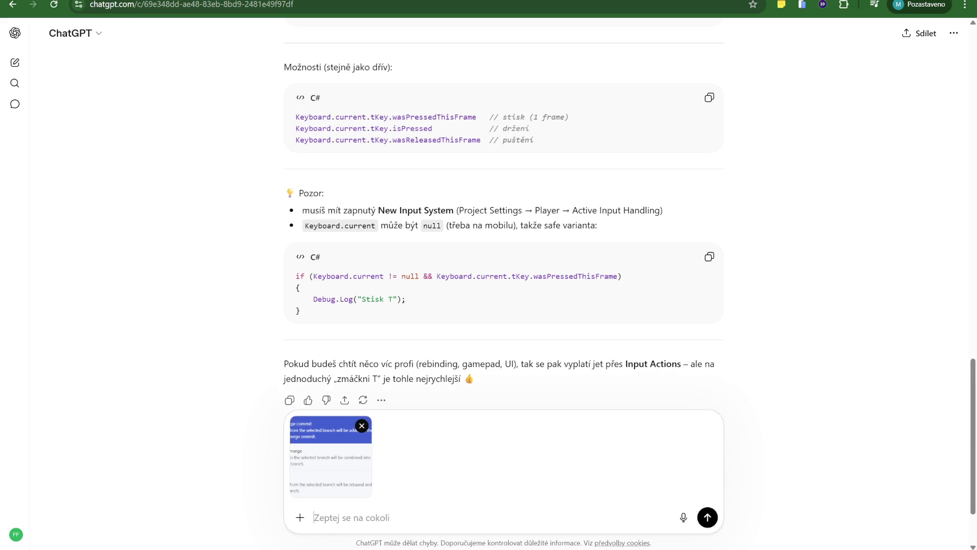
Step: Send the screenshot to ChatGPT with the prompt 'vysvetli mi to'
type("vysve")
type("tli mi to")
key("Return")
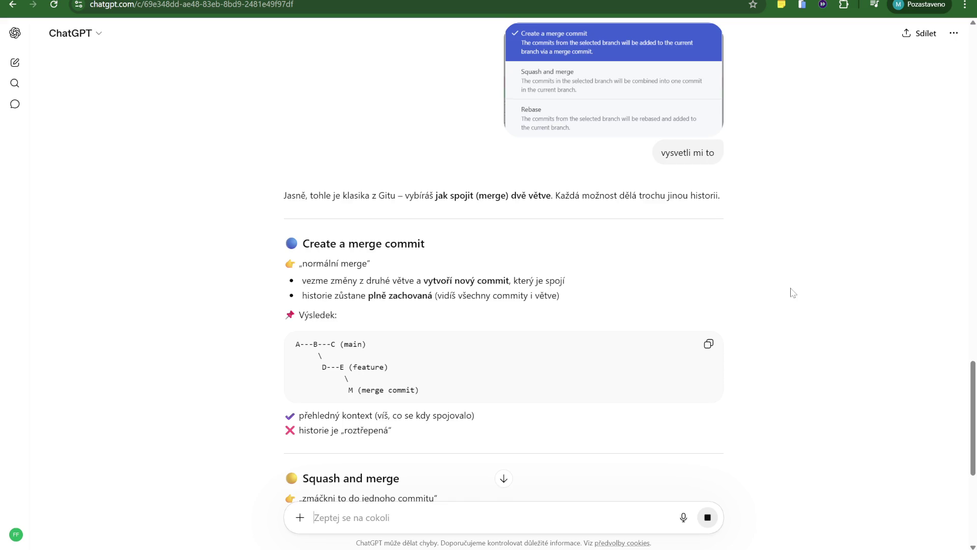
mouse_move(371, 315)
left_mouse_down()
mouse_move(291, 277)
mouse_move(287, 244)
left_mouse_up()
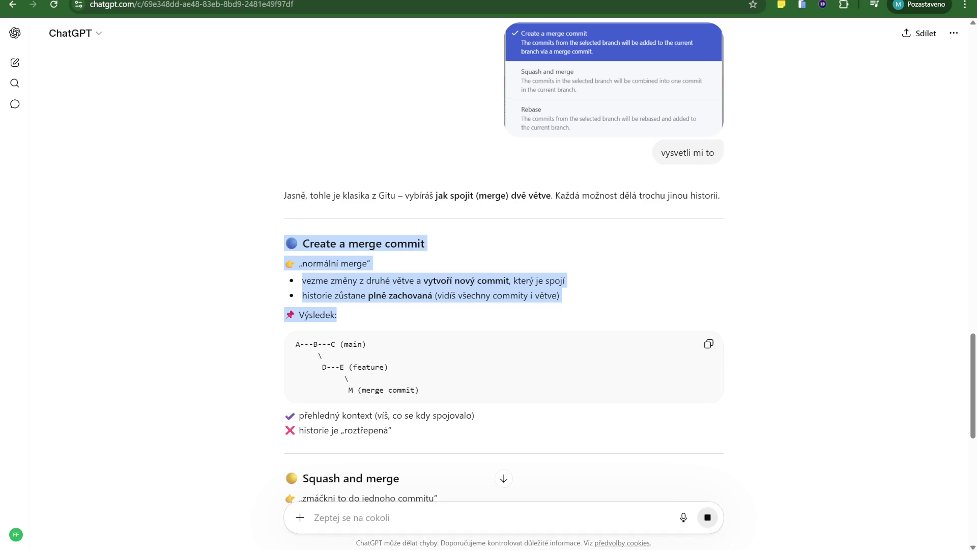
left_click(373, 310)
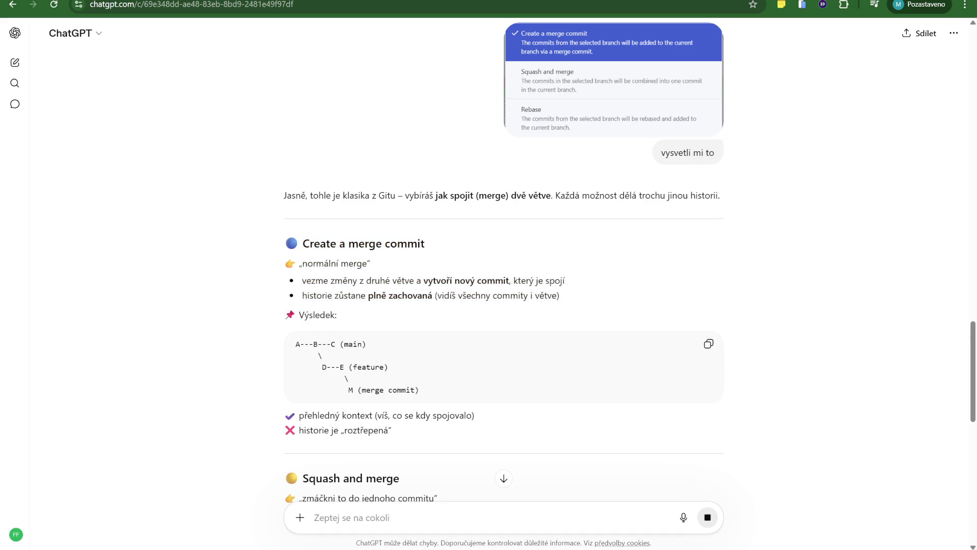
scroll(755, 425, "down", 2)
scroll(755, 426, "up", 3)
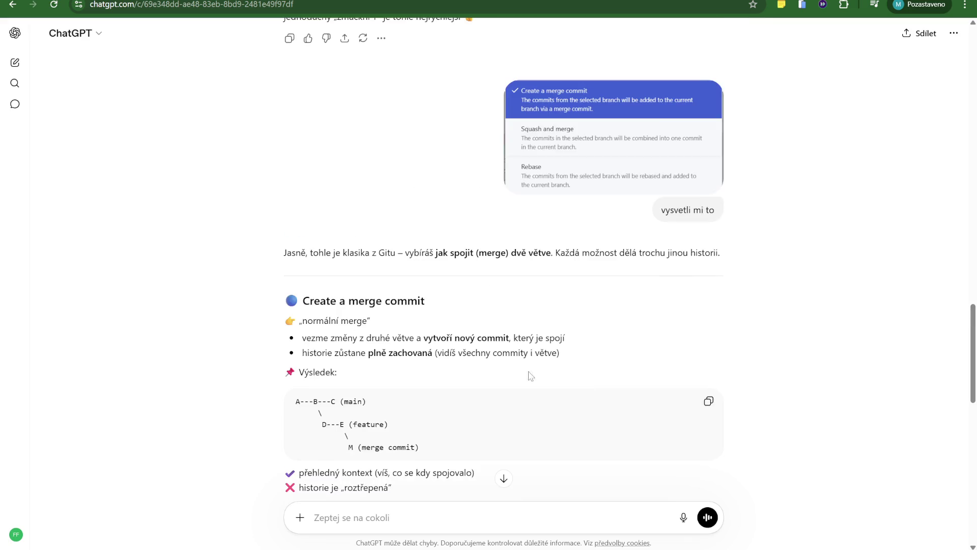
scroll(531, 376, "down", 2)
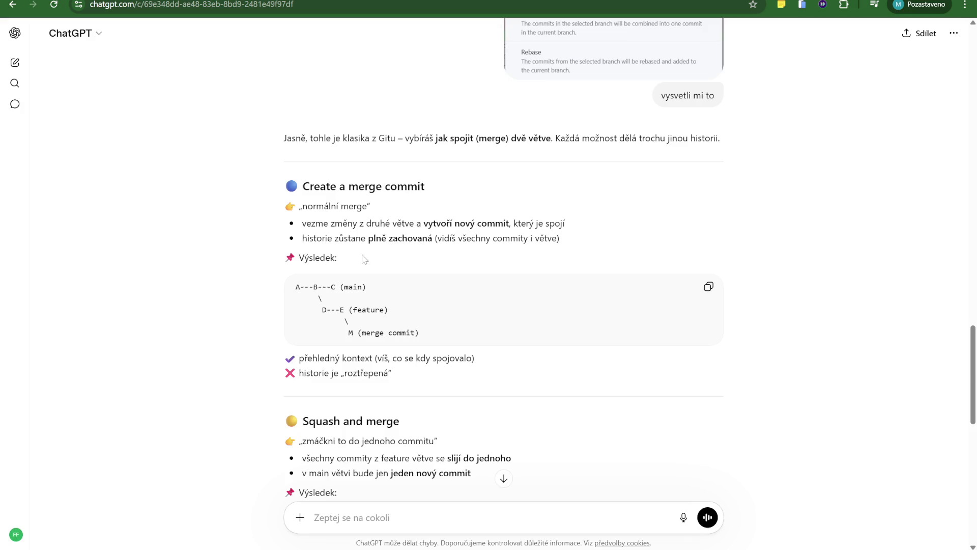
left_click_drag(303, 186, 450, 188)
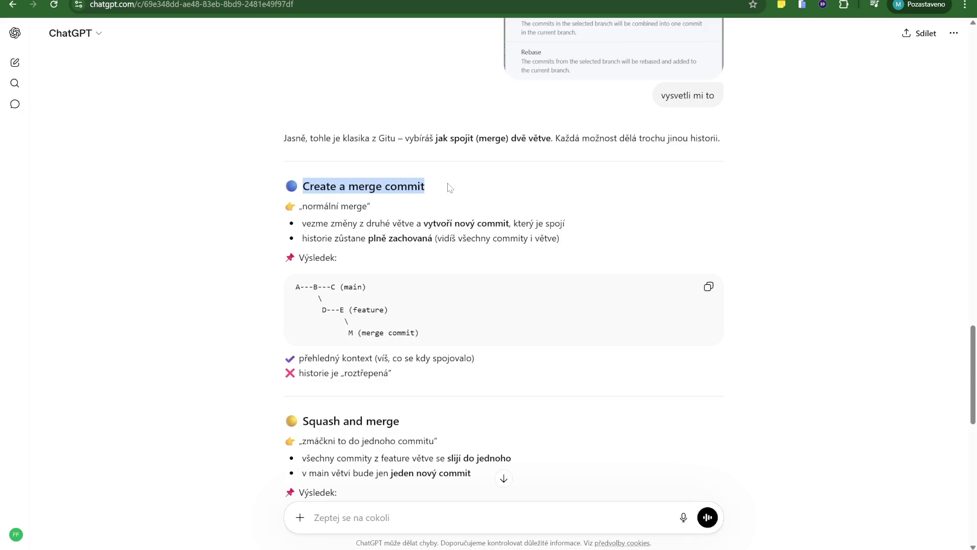
mouse_move(269, 187)
left_mouse_down()
mouse_move(465, 189)
mouse_move(394, 206)
mouse_move(269, 187)
mouse_move(339, 187)
mouse_move(453, 209)
left_mouse_up()
mouse_move(275, 196)
left_mouse_down()
mouse_move(348, 186)
mouse_move(436, 208)
left_mouse_up()
left_click(385, 211)
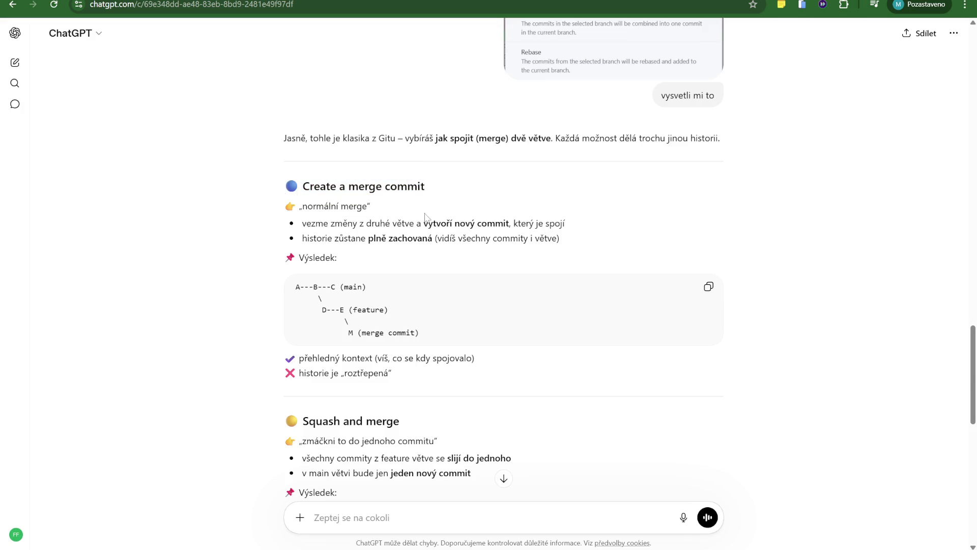
double_click(312, 187)
double_click(318, 206)
left_click(318, 206)
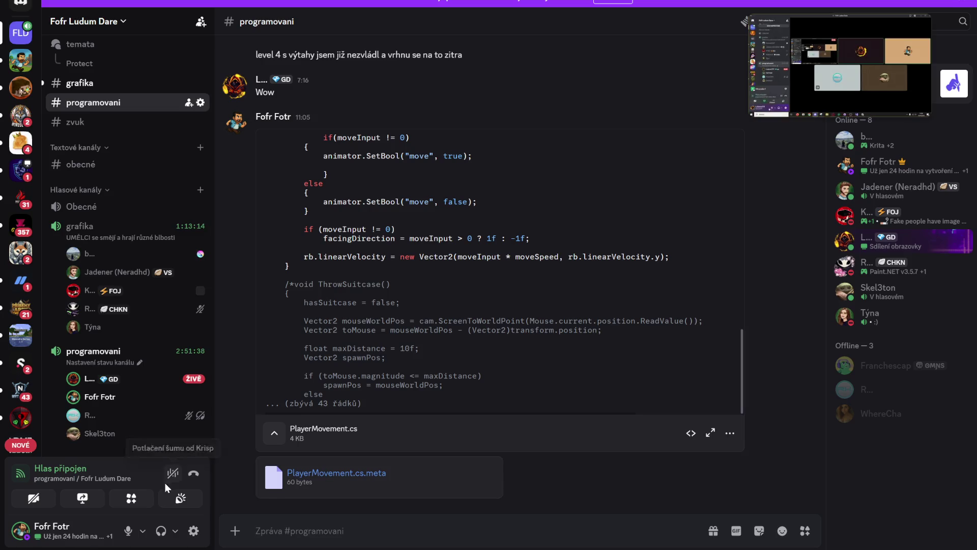
Step: Mute the Discord microphone, set Output Volume to 0, and bring ChatGPT's window back
left_click(175, 530)
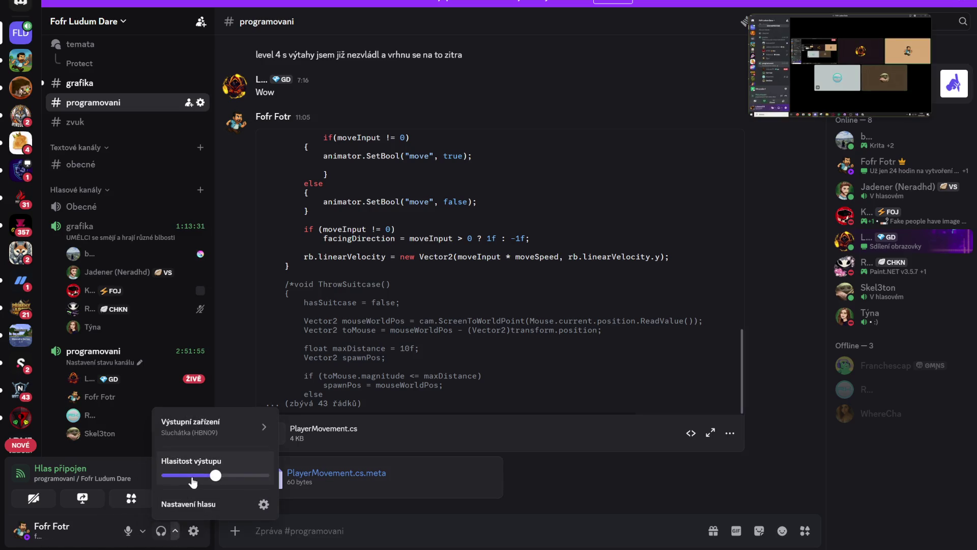
left_click(128, 531)
left_click(175, 530)
mouse_move(215, 475)
left_mouse_down()
mouse_move(188, 475)
mouse_move(167, 522)
left_mouse_up()
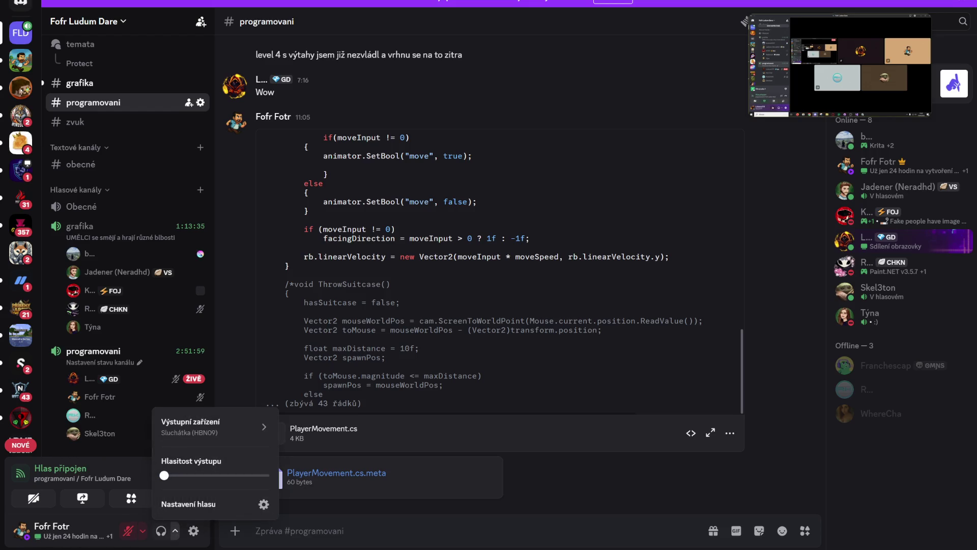
mouse_move(565, 547)
left_click(553, 448)
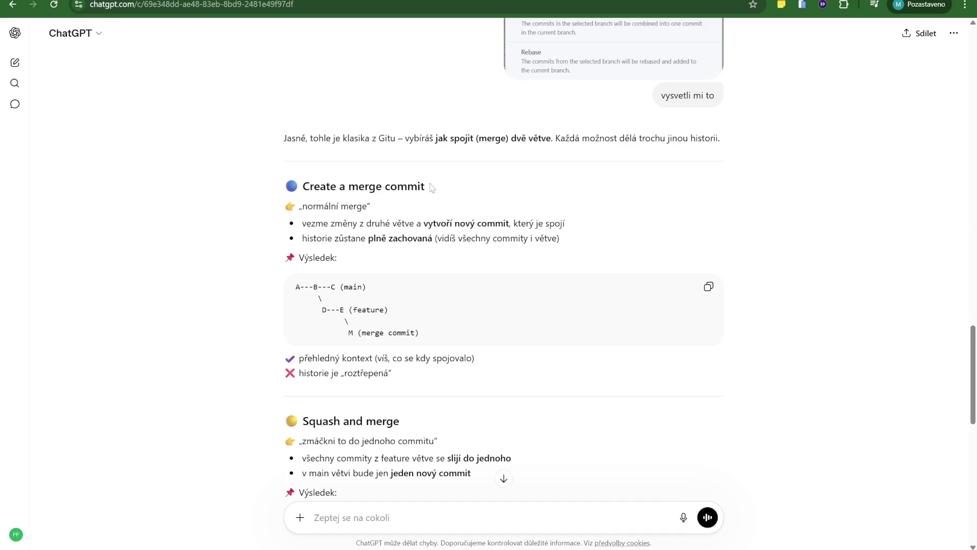
double_click(316, 206)
left_click(331, 201)
mouse_move(621, 224)
left_mouse_down()
mouse_move(303, 224)
mouse_move(307, 238)
mouse_move(490, 238)
left_mouse_up()
left_click(491, 238)
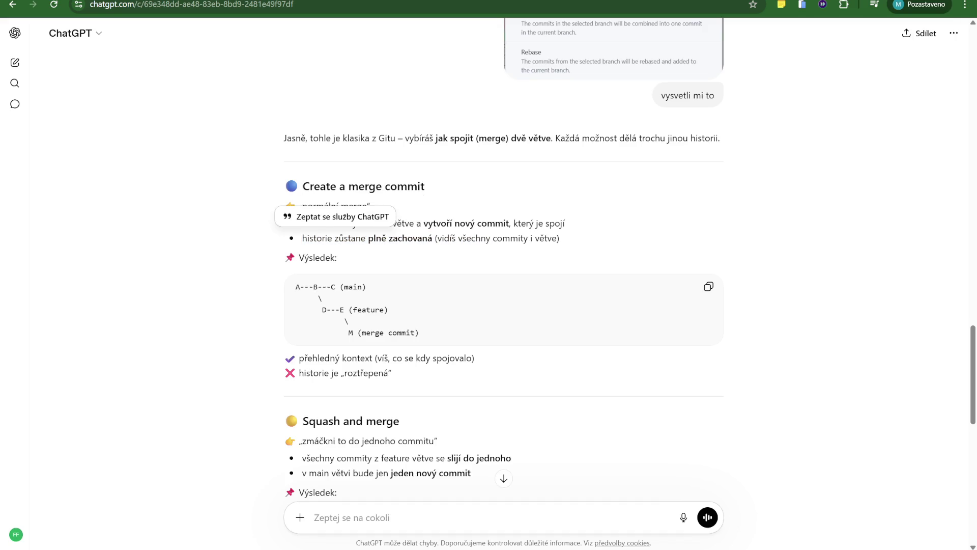
left_click_drag(574, 239, 336, 248)
left_click(336, 248)
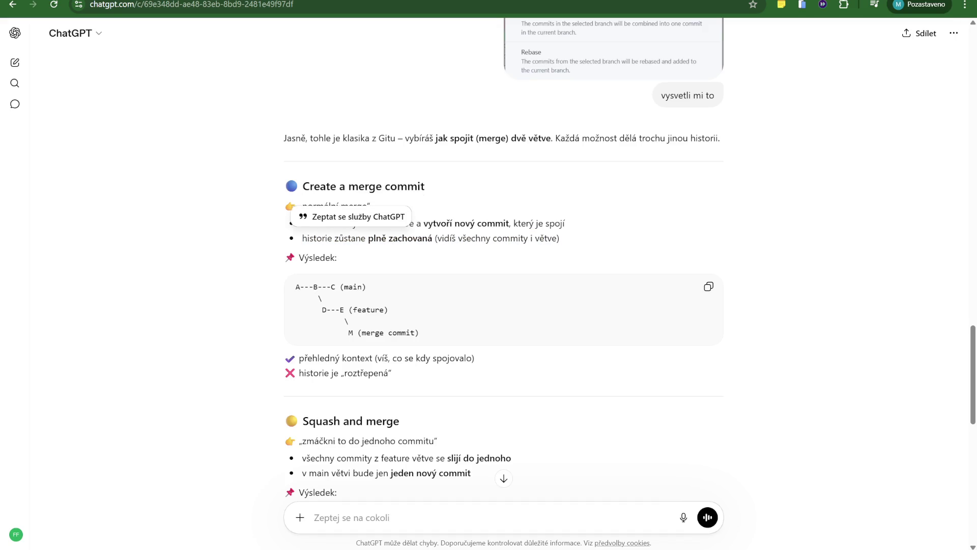
left_click_drag(358, 332, 419, 332)
left_click(376, 315)
scroll(375, 316, "down", 2)
left_click_drag(300, 244, 476, 245)
left_click(487, 254)
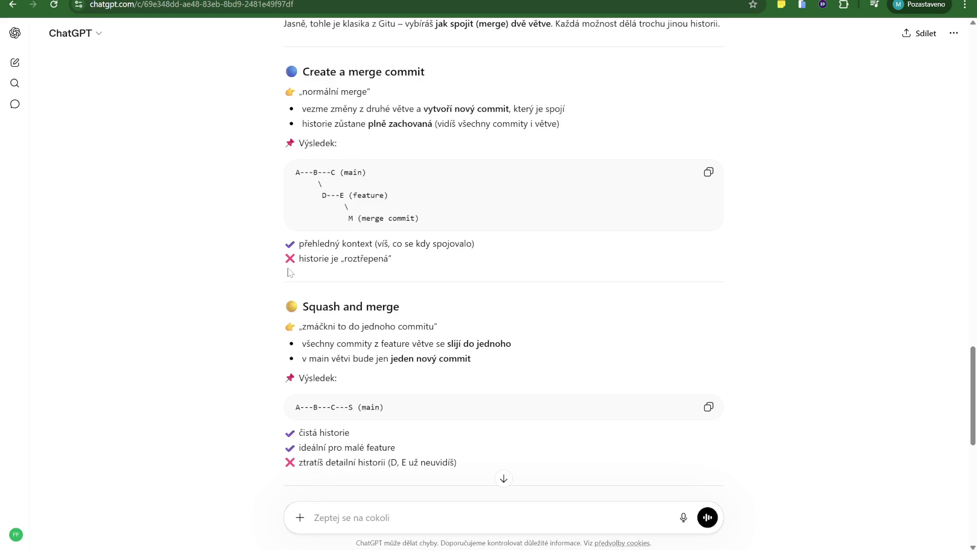
left_click_drag(286, 261, 417, 260)
left_click(413, 264)
scroll(403, 272, "down", 1)
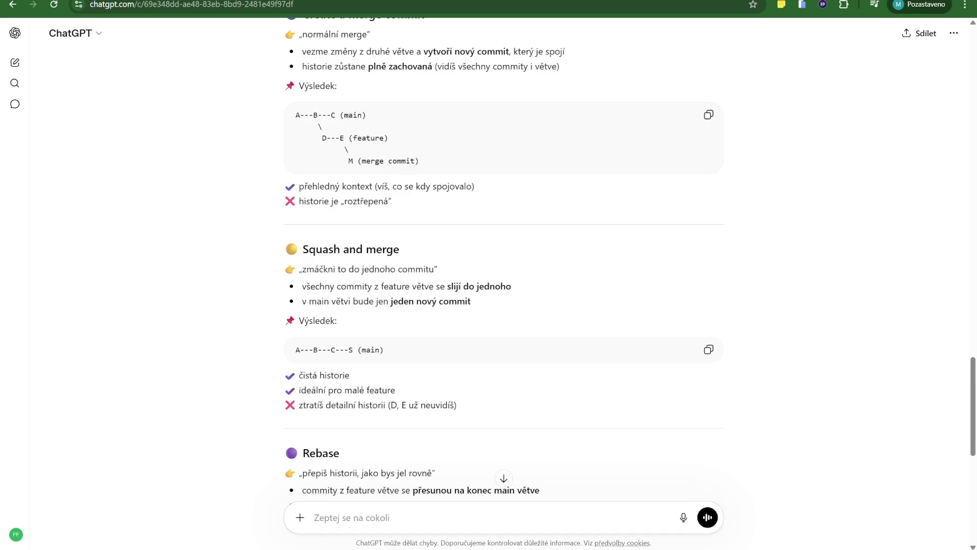
scroll(335, 220, "down", 1)
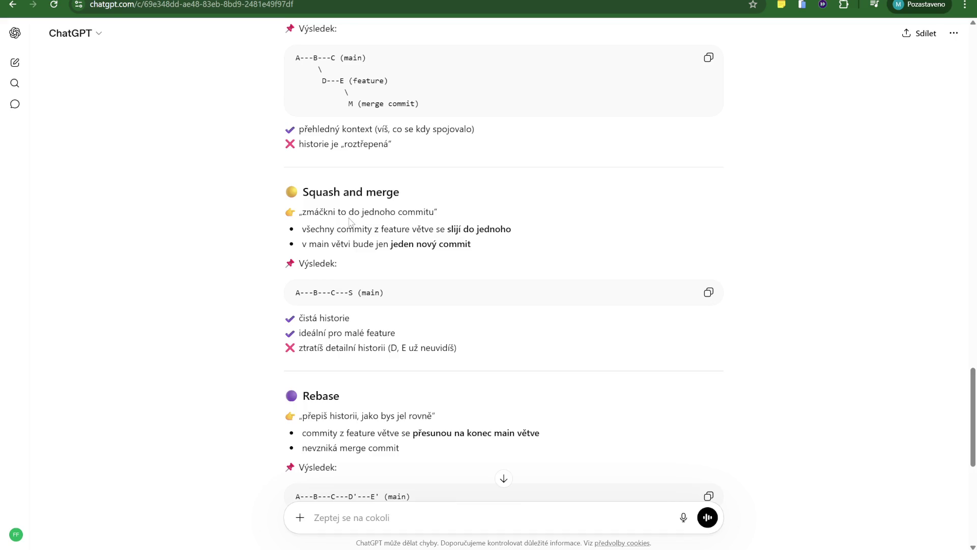
mouse_move(475, 213)
left_mouse_down()
mouse_move(285, 228)
mouse_move(516, 232)
left_mouse_up()
left_click(526, 231)
left_click_drag(303, 246, 496, 249)
left_click(495, 247)
left_click_drag(484, 246, 288, 249)
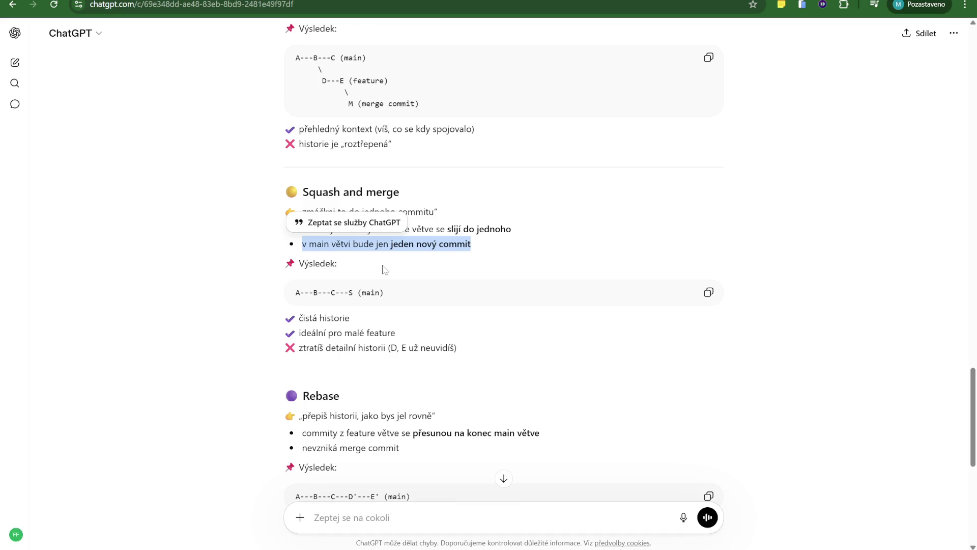
left_click(517, 253)
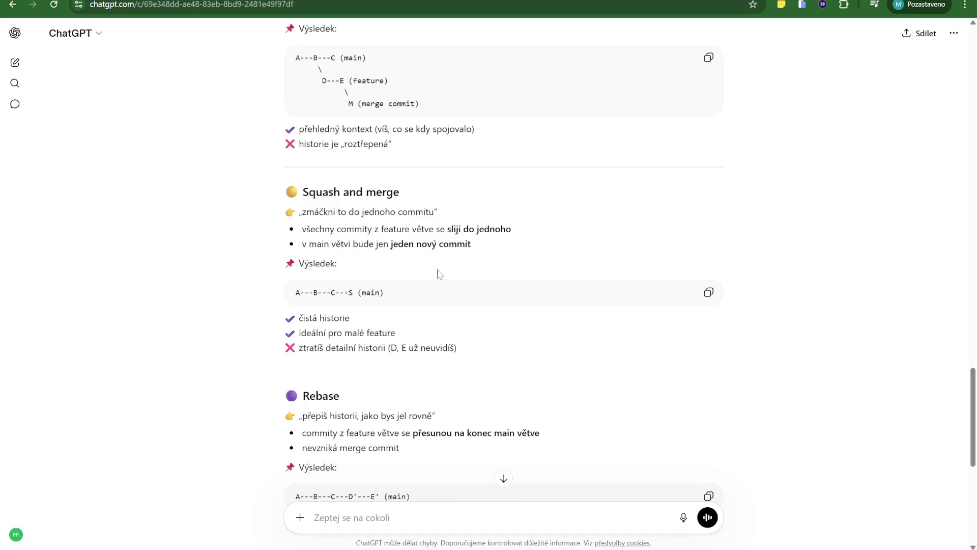
scroll(441, 275, "down", 2)
left_click_drag(299, 218, 395, 218)
left_click(425, 224)
left_click_drag(301, 233, 443, 234)
left_click(420, 251)
scroll(420, 251, "down", 1)
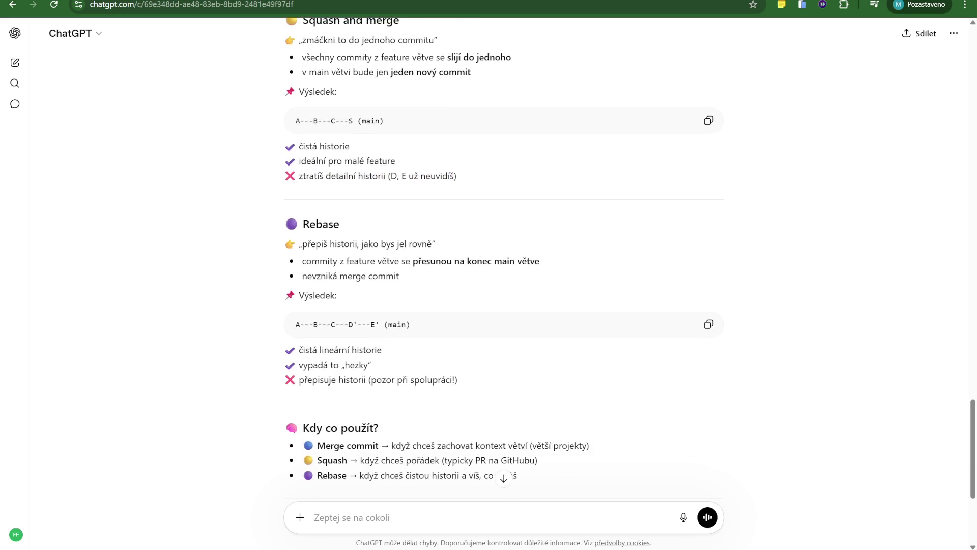
left_click_drag(307, 244, 463, 248)
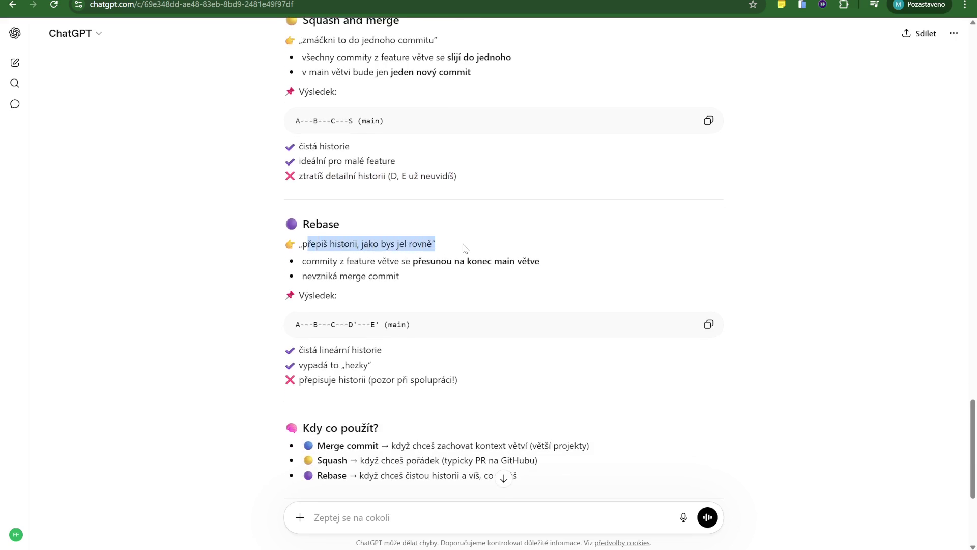
left_click_drag(303, 265, 569, 261)
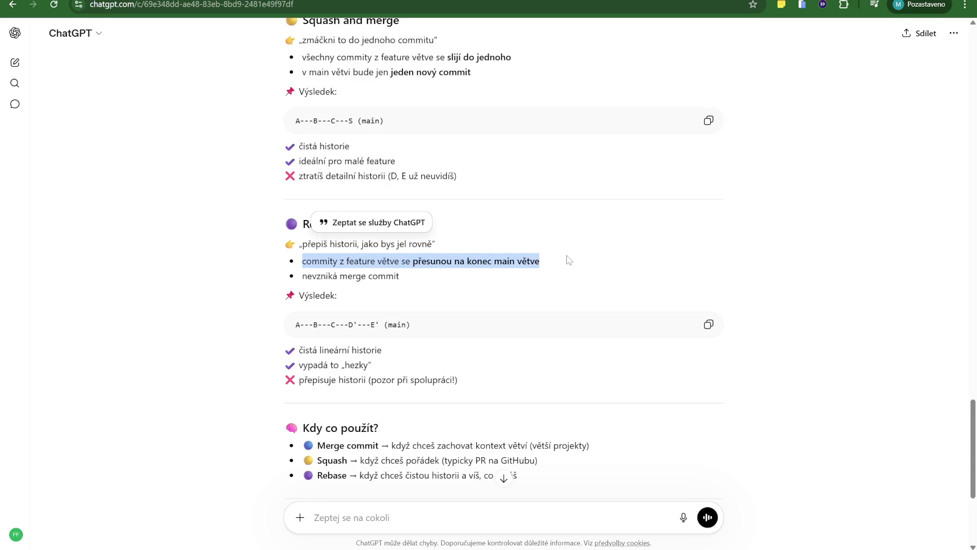
left_click_drag(298, 284, 455, 284)
left_click(455, 284)
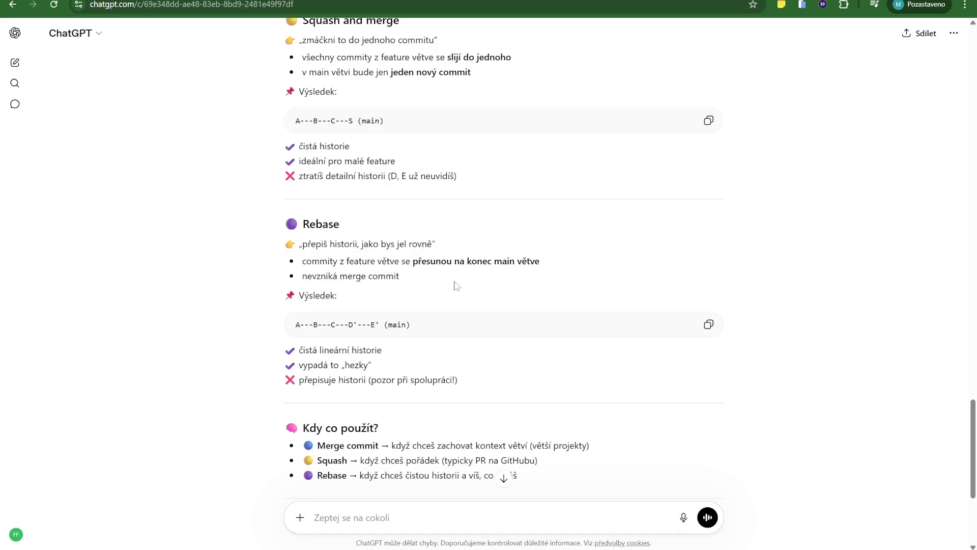
mouse_move(299, 350)
left_mouse_down()
mouse_move(382, 349)
mouse_move(317, 366)
left_mouse_up()
left_click_drag(305, 380, 493, 383)
left_click(504, 479)
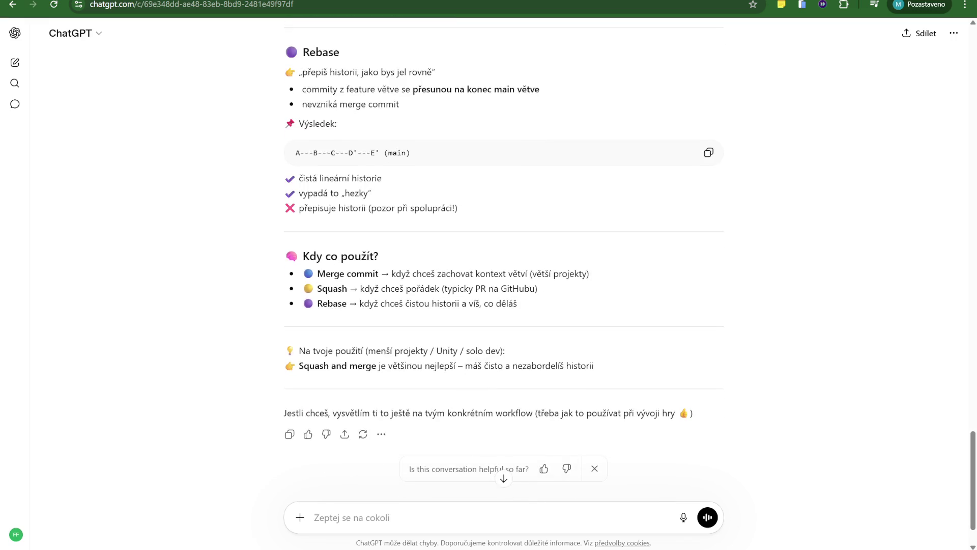
mouse_move(604, 274)
left_mouse_down()
mouse_move(375, 274)
mouse_move(369, 290)
mouse_move(546, 291)
mouse_move(487, 304)
mouse_move(349, 304)
left_mouse_up()
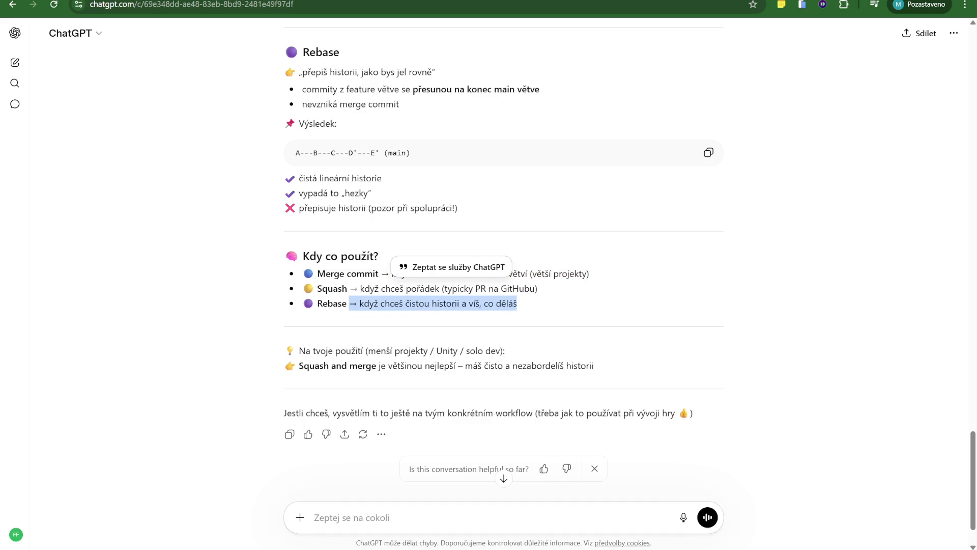
left_click_drag(289, 312, 544, 316)
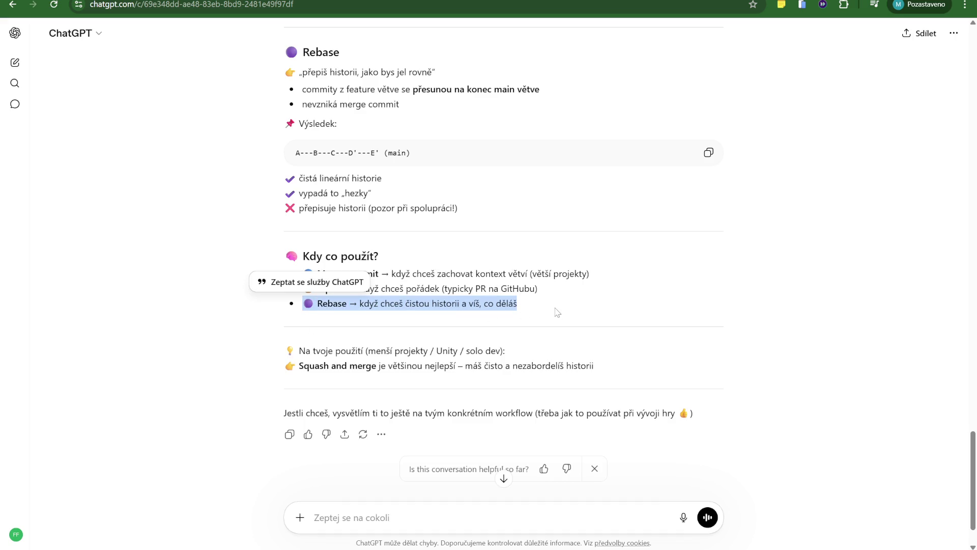
left_click(557, 313)
left_click_drag(316, 274, 422, 275)
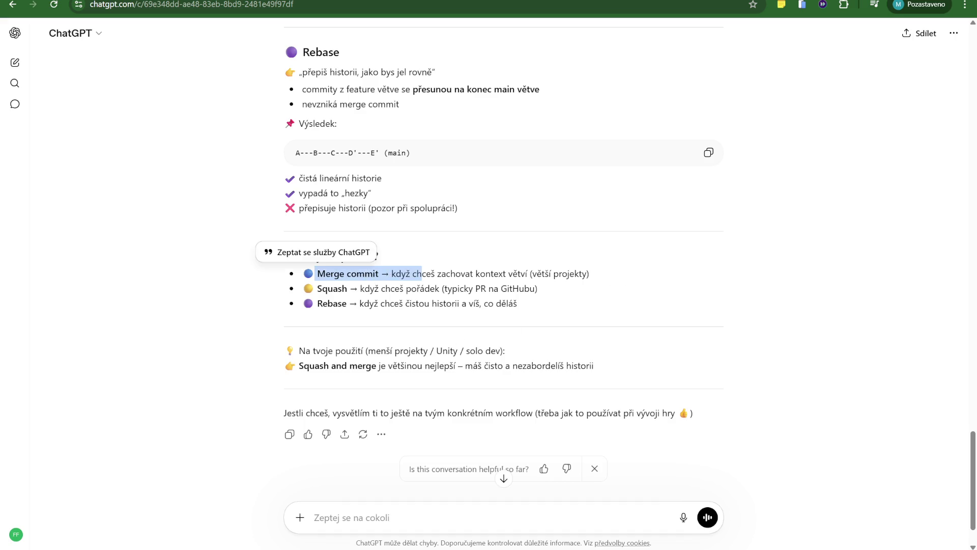
mouse_move(533, 351)
left_mouse_down()
mouse_move(333, 351)
mouse_move(423, 365)
mouse_move(596, 367)
mouse_move(491, 366)
left_mouse_up()
left_click(598, 367)
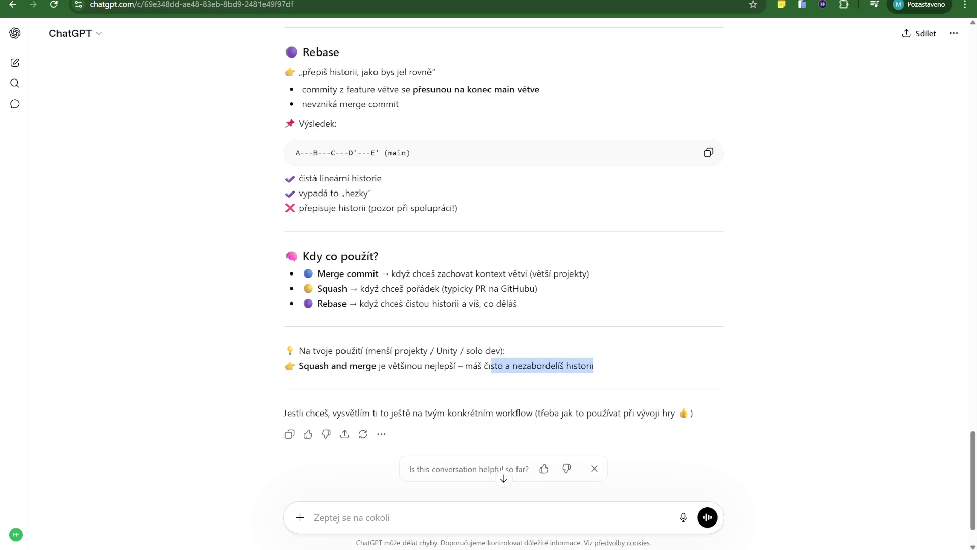
left_click(637, 376)
scroll(636, 375, "down", 2)
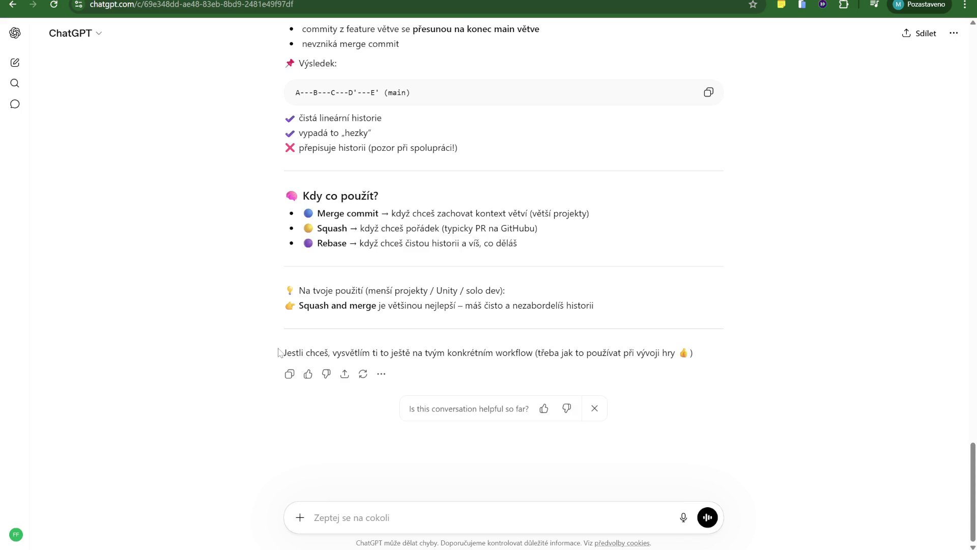
left_click_drag(284, 352, 694, 352)
left_click(741, 349)
Step: Ask ChatGPT, in Czech, which merge approach suits 5 Unity programmers who sometimes depend on each other
type("ok, j")
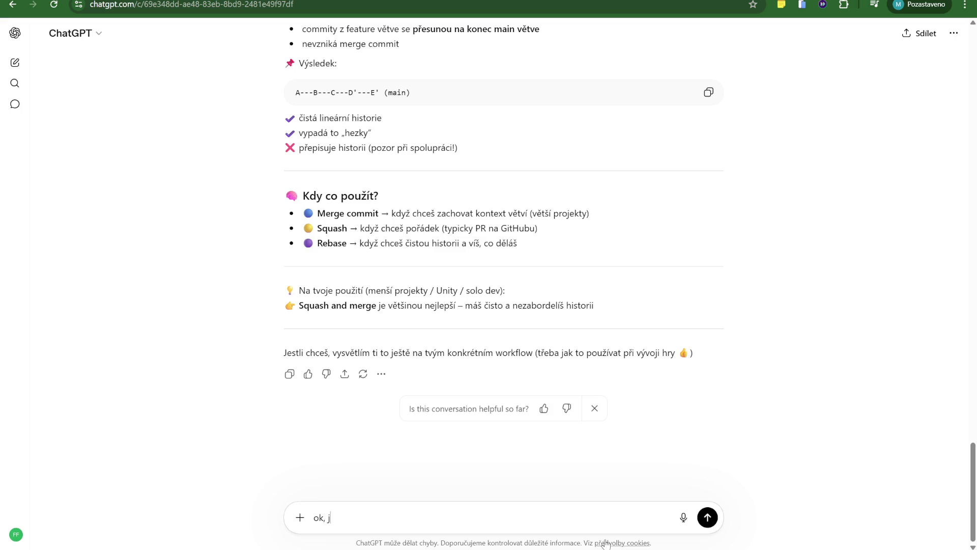
type("e nas 5 programat")
type("oru v ")
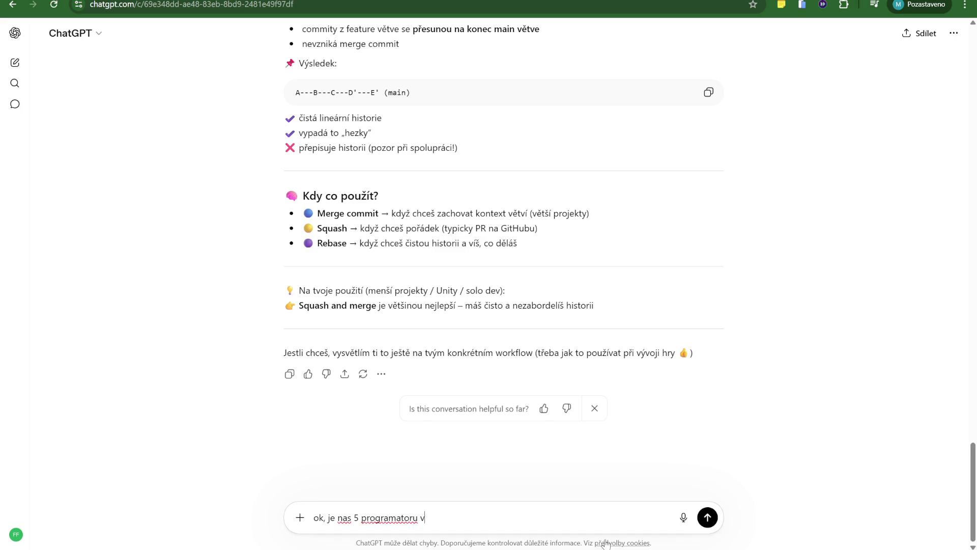
type("unity a kazdy delame neco jineho ale zaroven si ")
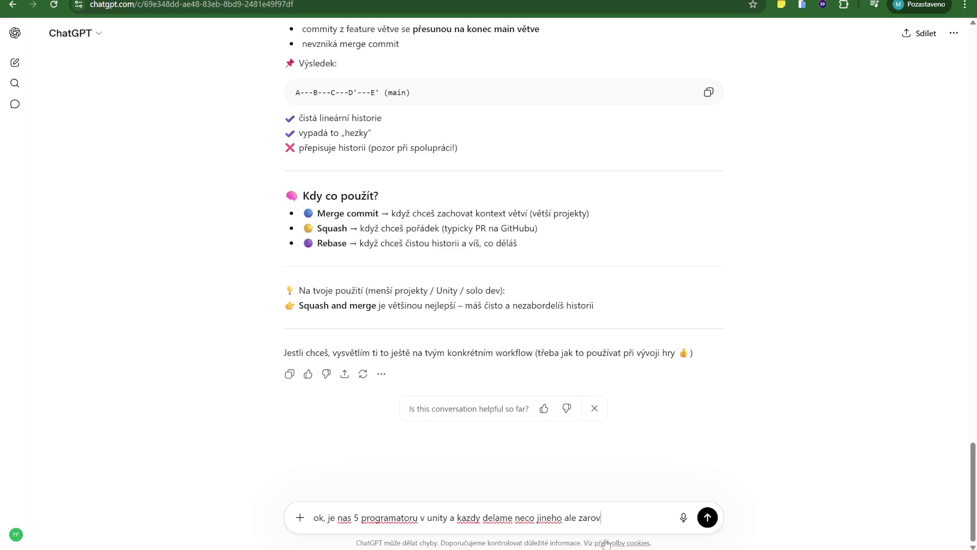
type("obcas potre")
type("bujeme")
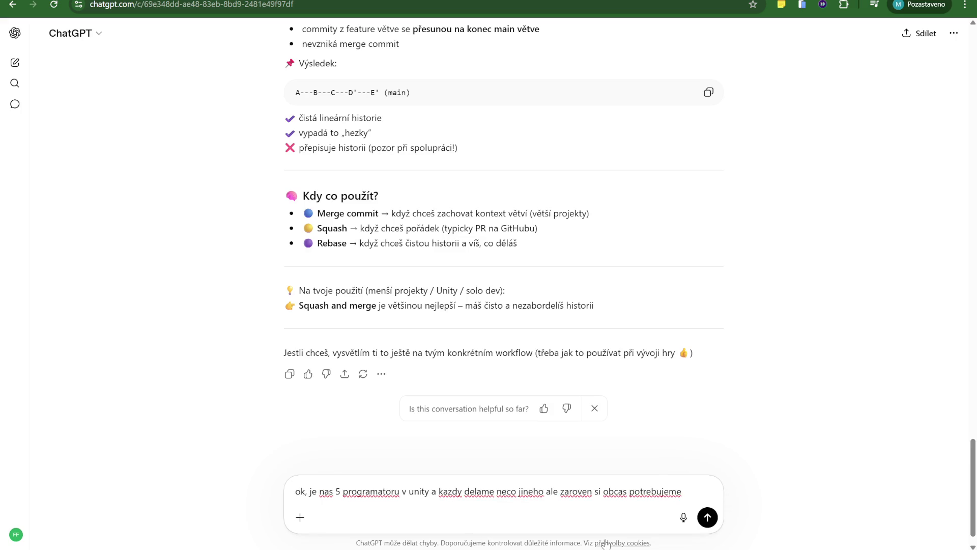
type(" navzaje")
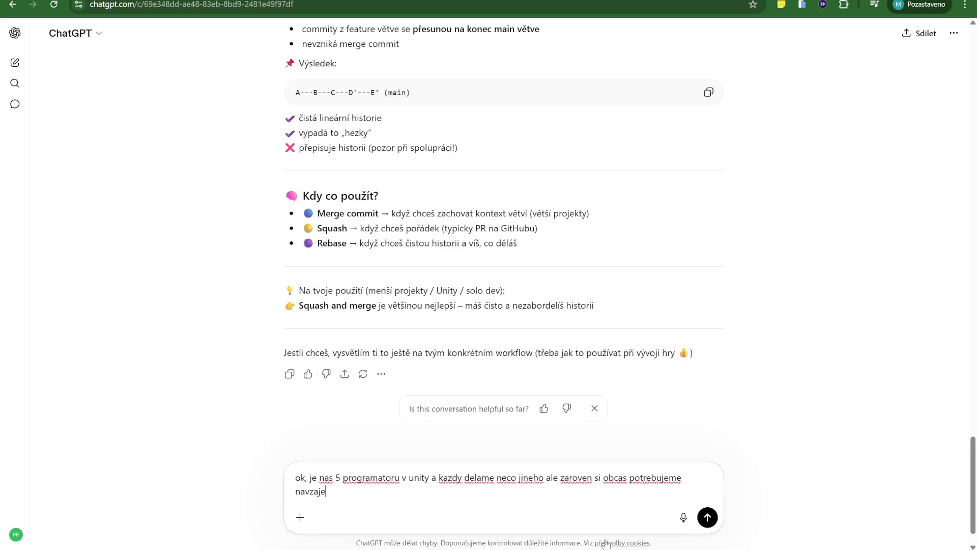
type("m do neceho zasahnout")
type(" a po")
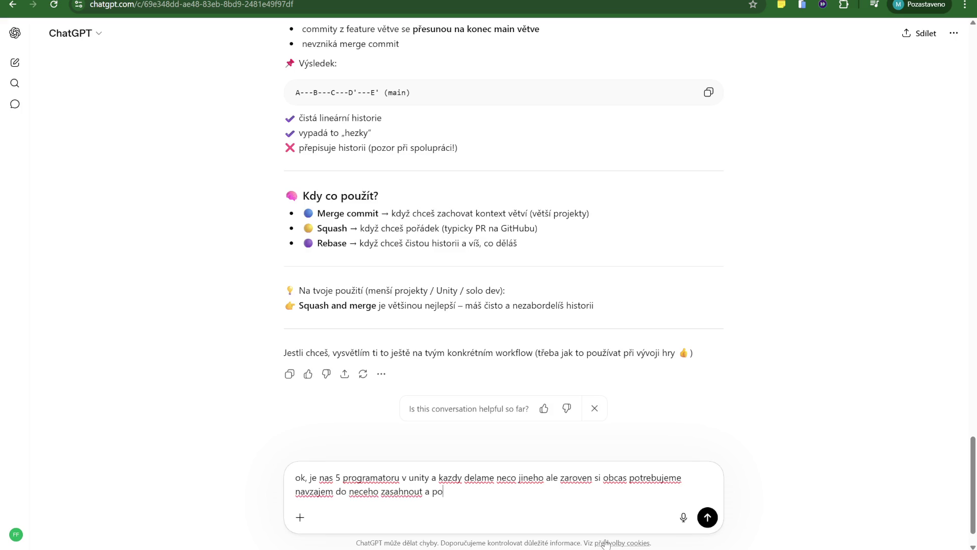
type("uzivat praci toho dru")
type("heho")
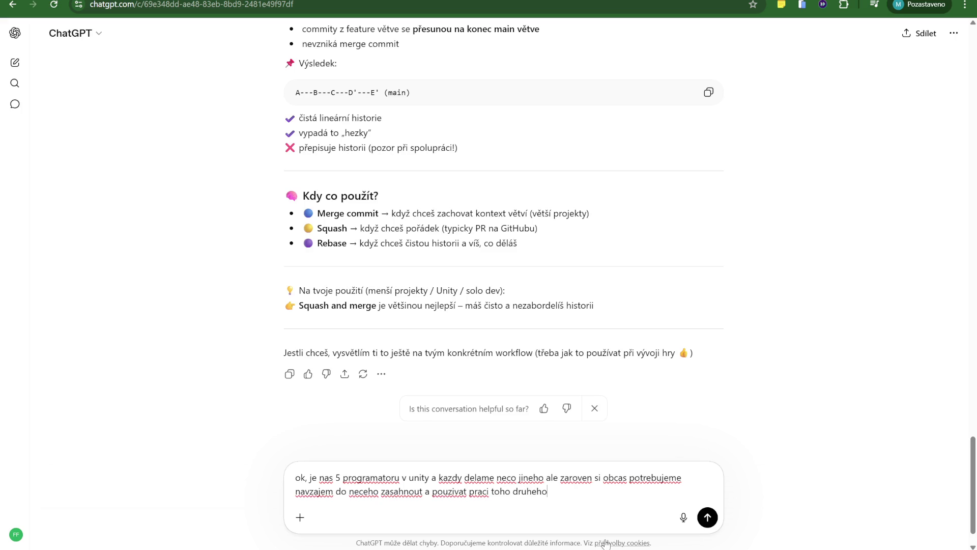
key("Return")
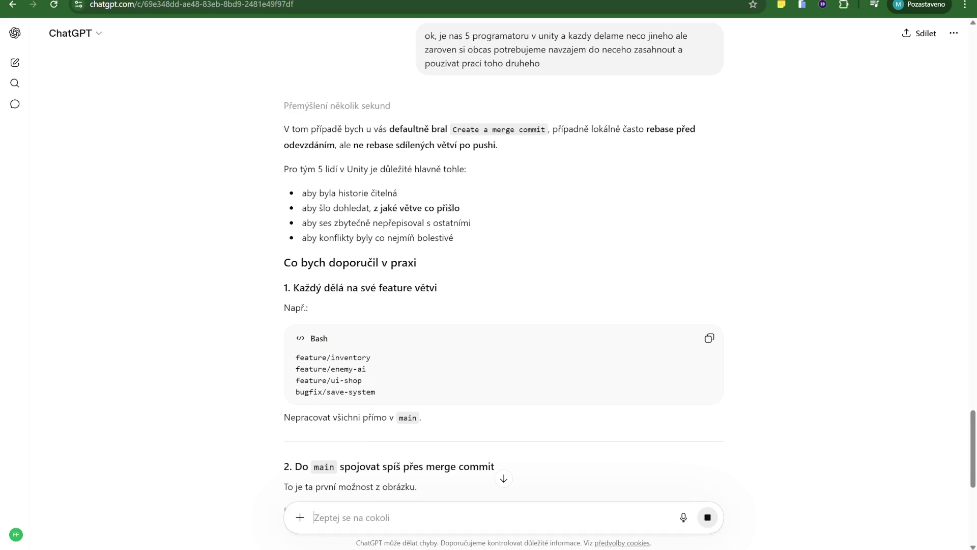
scroll(419, 388, "down", 2)
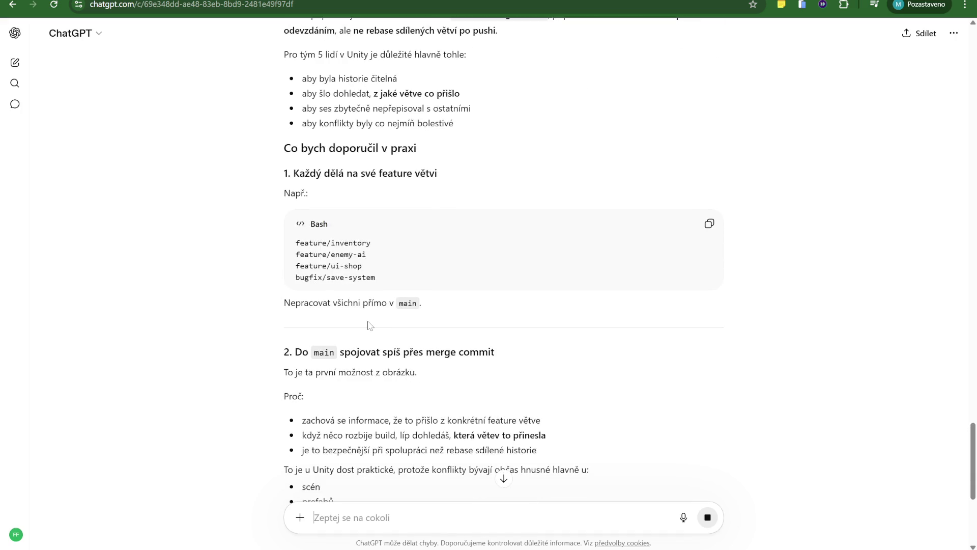
scroll(415, 340, "down", 3)
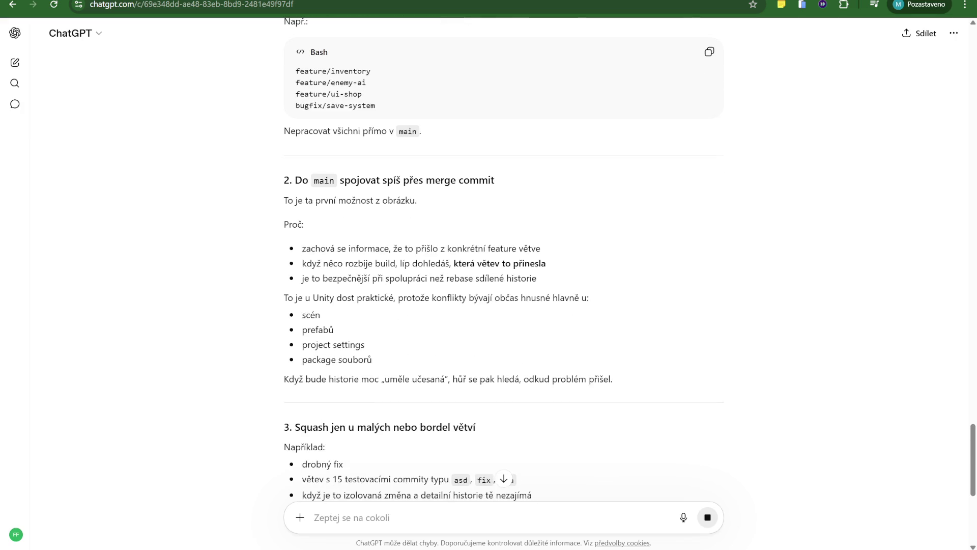
left_click_drag(337, 182, 517, 183)
left_click(383, 194)
left_click_drag(298, 200, 428, 201)
left_click_drag(304, 263, 423, 263)
left_click(493, 263)
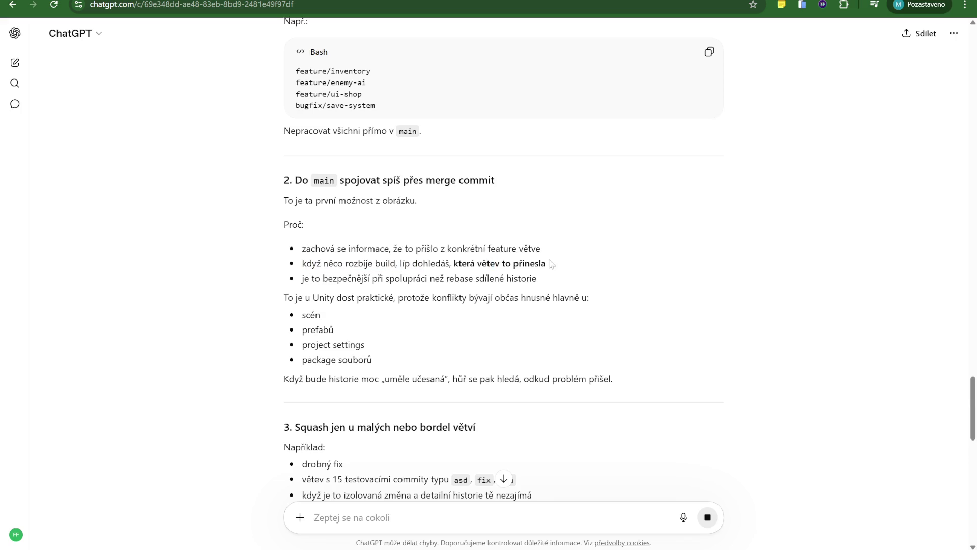
left_click_drag(301, 279, 414, 279)
left_click(561, 281)
left_click_drag(284, 297, 559, 298)
left_click(431, 322)
scroll(402, 323, "down", 4)
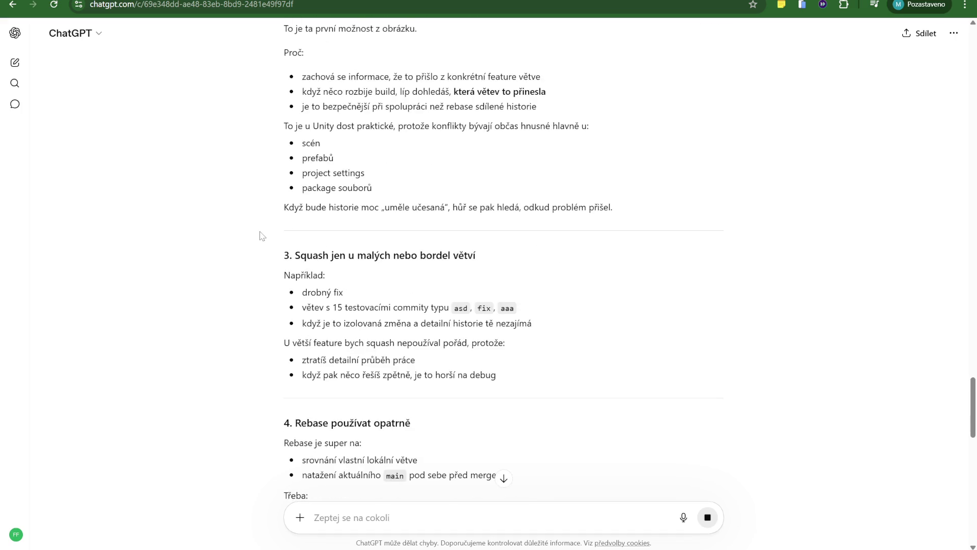
scroll(258, 252, "down", 5)
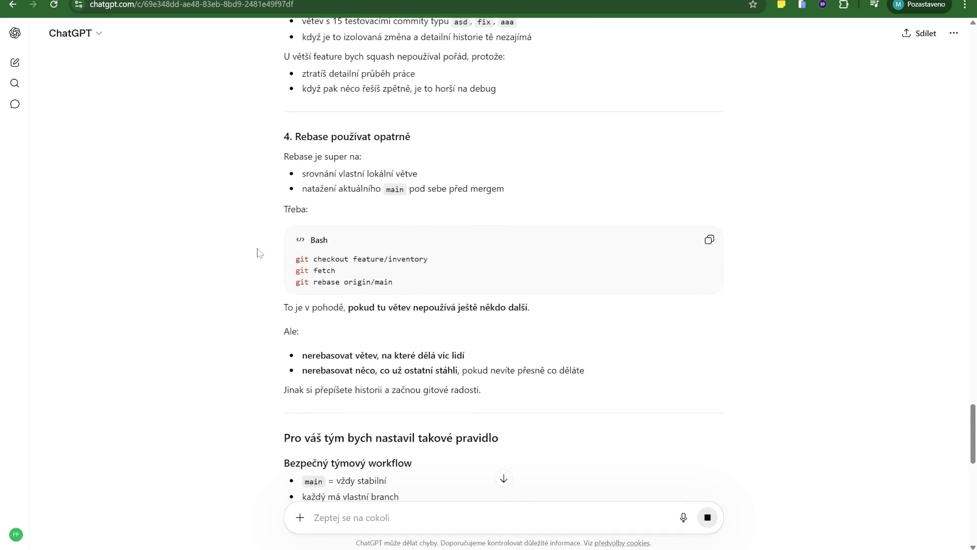
scroll(258, 252, "down", 5)
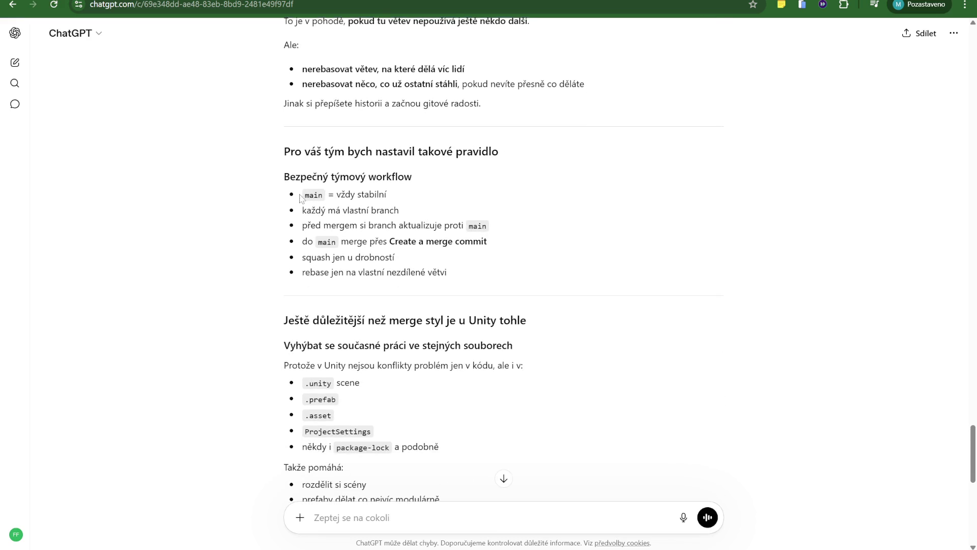
left_click_drag(303, 213, 421, 214)
left_click(425, 214)
left_click_drag(303, 225, 497, 226)
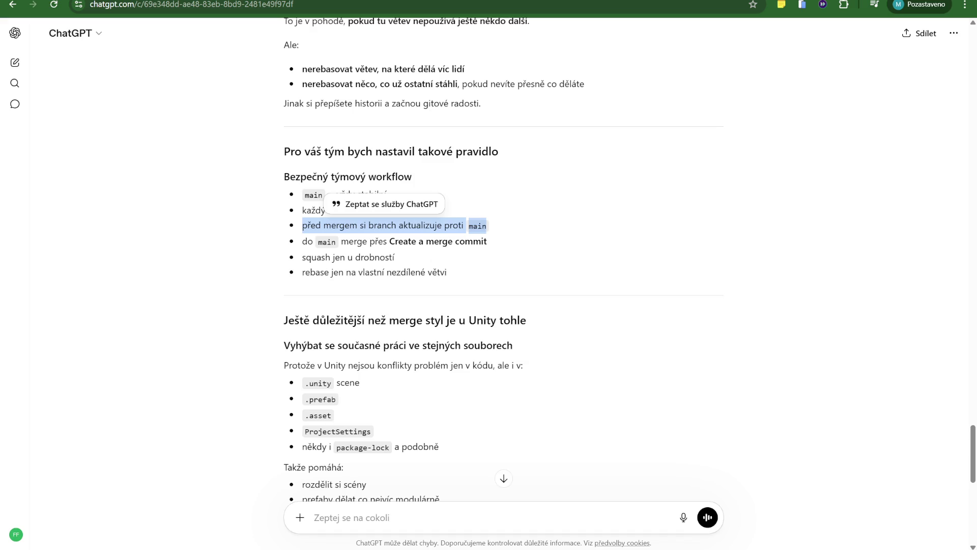
scroll(503, 267, "down", 2)
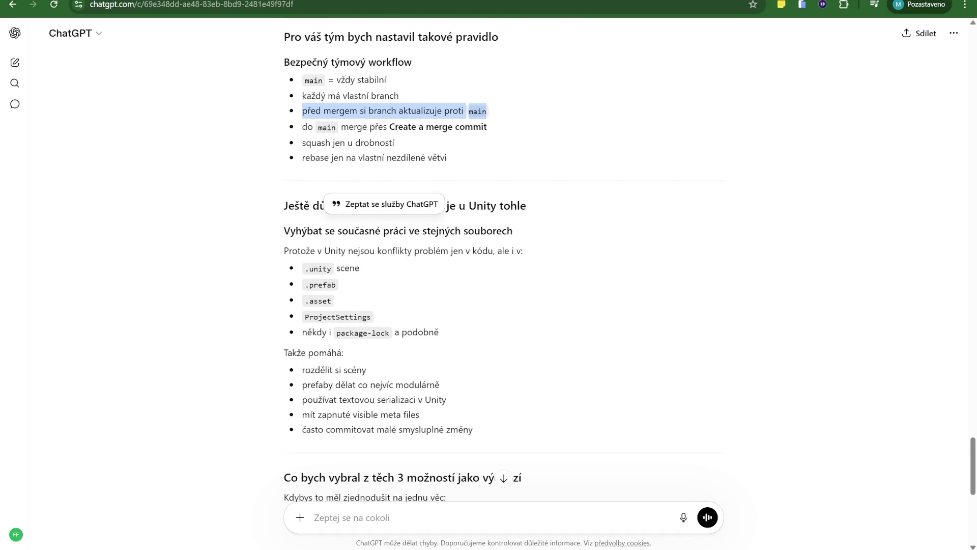
scroll(503, 268, "up", 1)
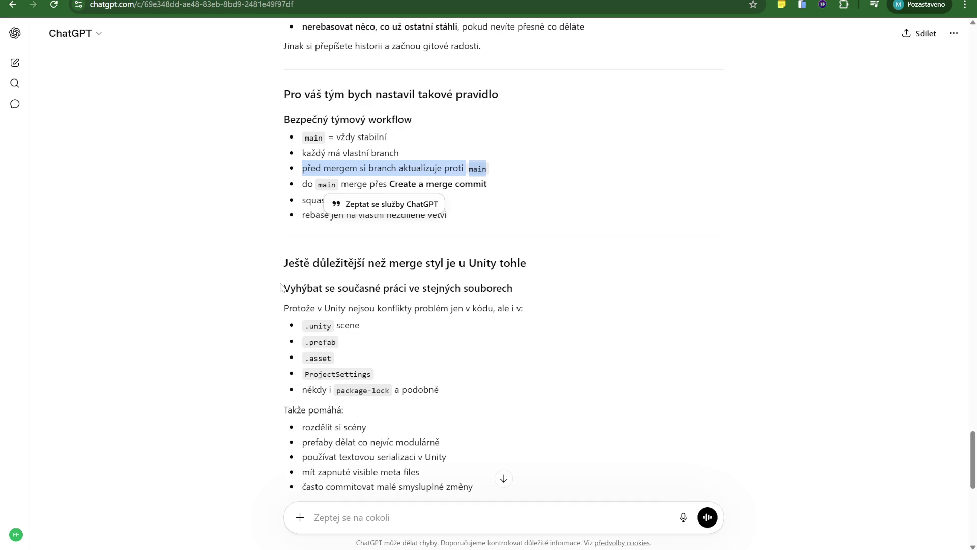
mouse_move(360, 289)
left_mouse_down()
mouse_move(468, 289)
mouse_move(243, 293)
left_mouse_up()
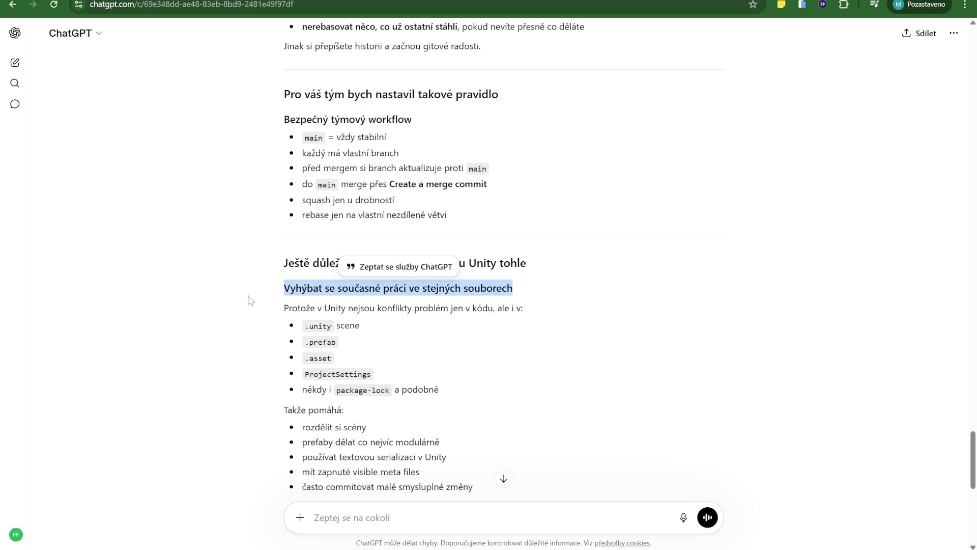
scroll(291, 346, "down", 2)
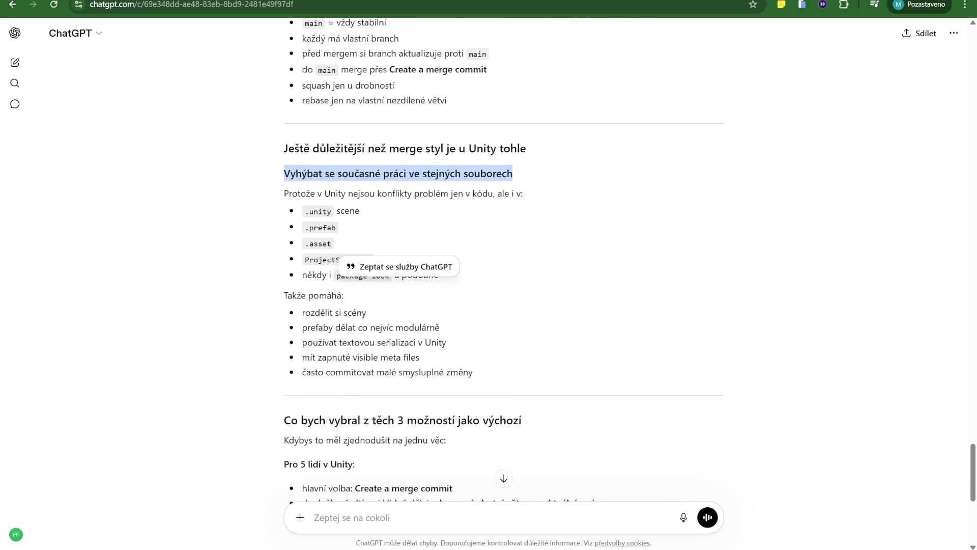
scroll(312, 352, "up", 1)
scroll(350, 346, "down", 2)
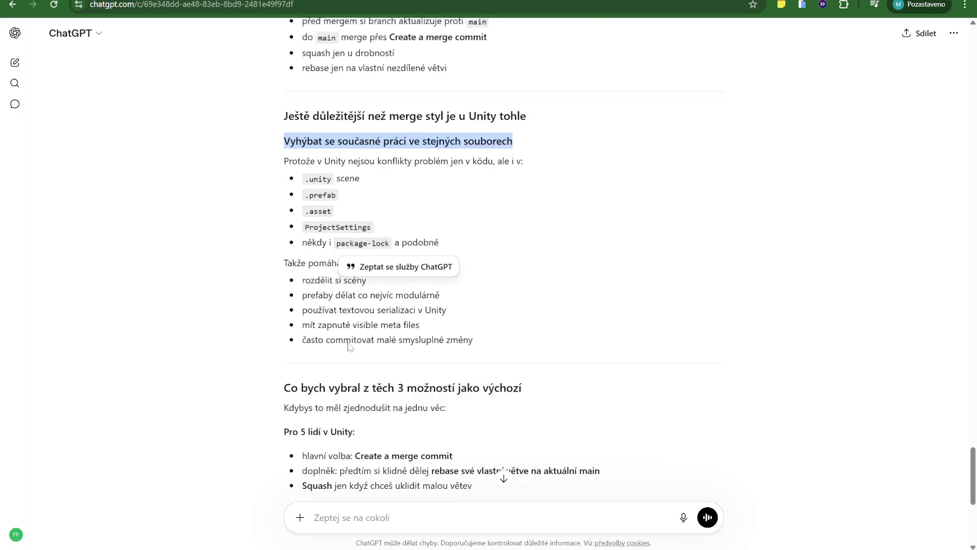
scroll(350, 347, "up", 2)
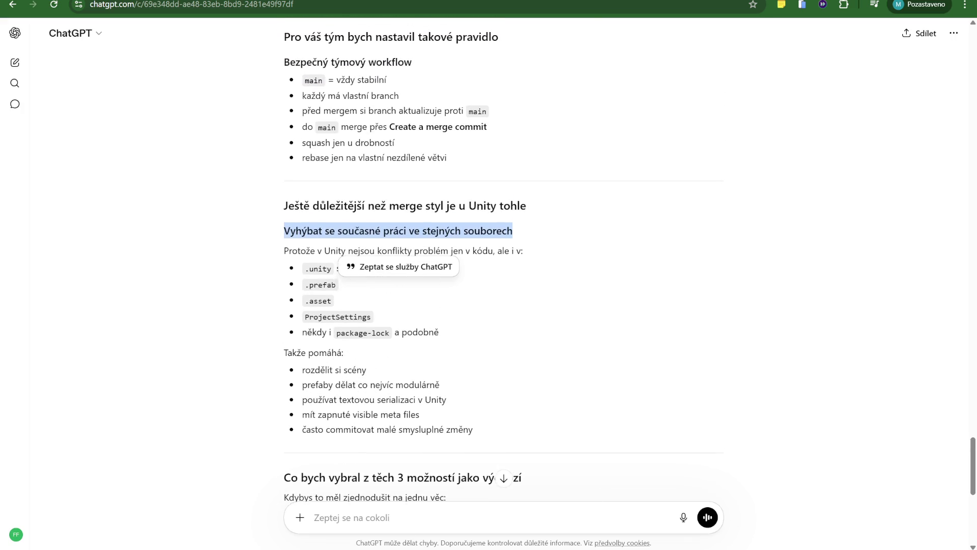
left_click(351, 346)
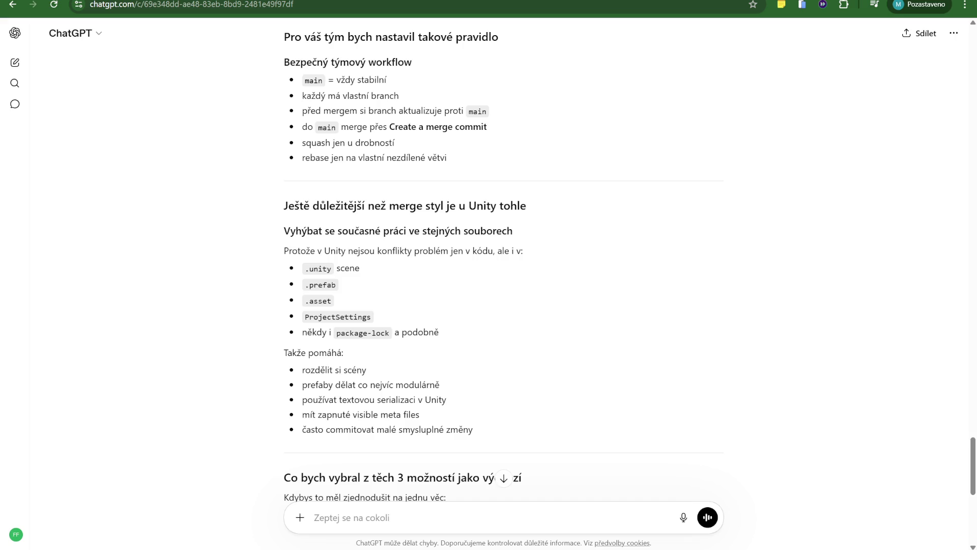
left_click_drag(295, 371, 396, 372)
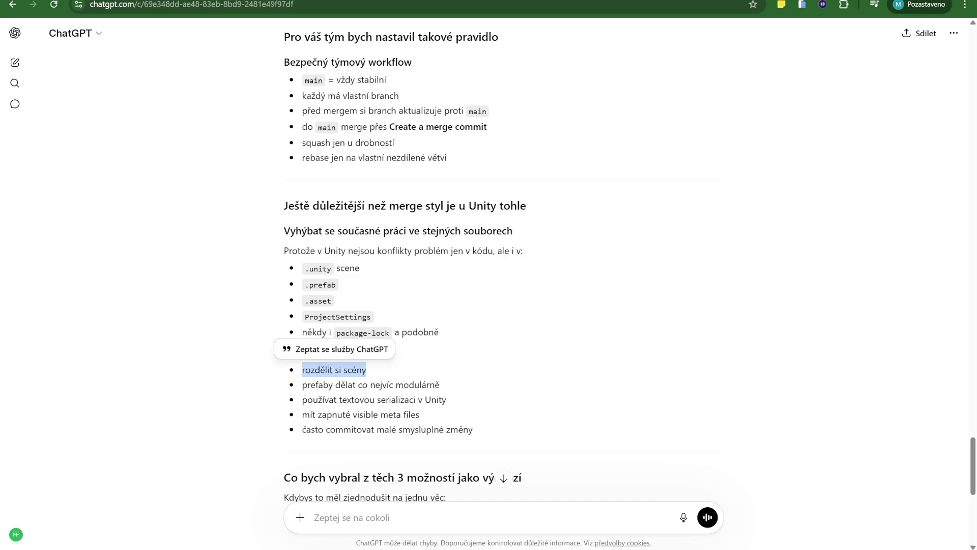
left_click_drag(297, 386, 469, 391)
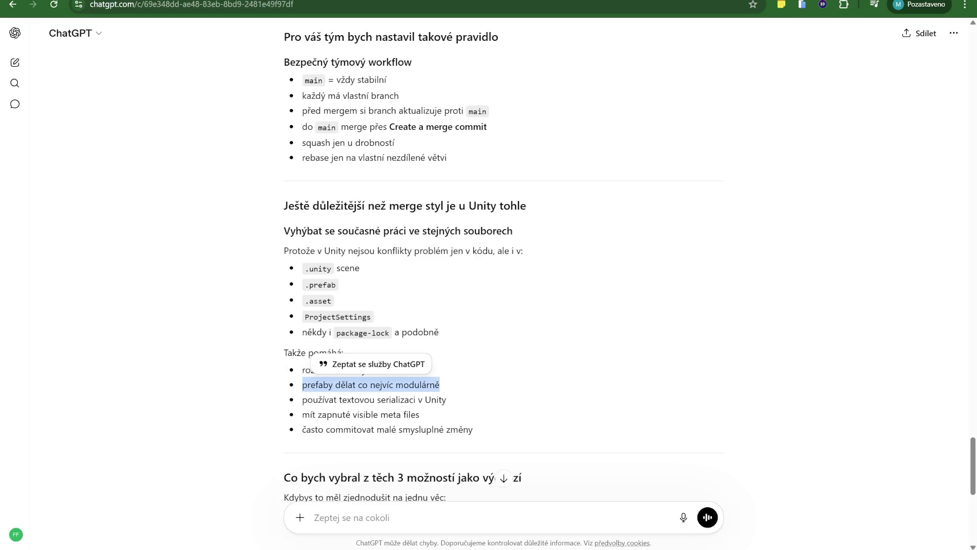
mouse_move(300, 400)
left_mouse_down()
mouse_move(486, 408)
mouse_move(298, 415)
left_mouse_up()
scroll(321, 337, "down", 2)
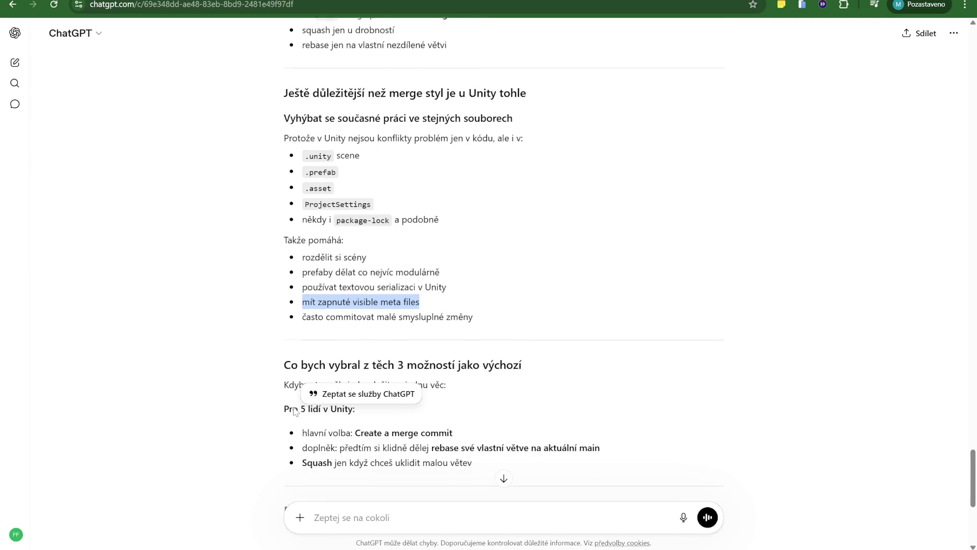
left_click_drag(304, 320, 503, 319)
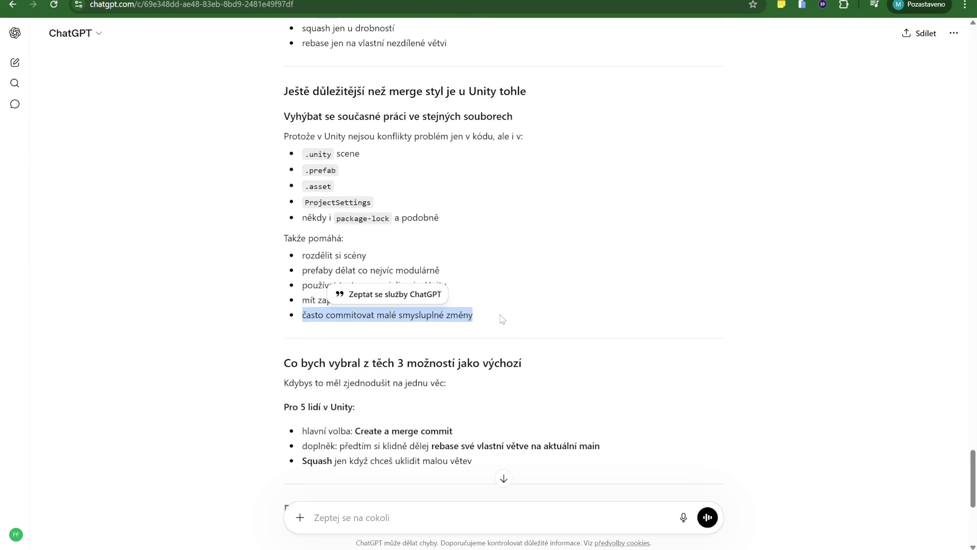
double_click(314, 315)
left_click(314, 314)
double_click(315, 315)
left_click(314, 314)
scroll(416, 341, "down", 3)
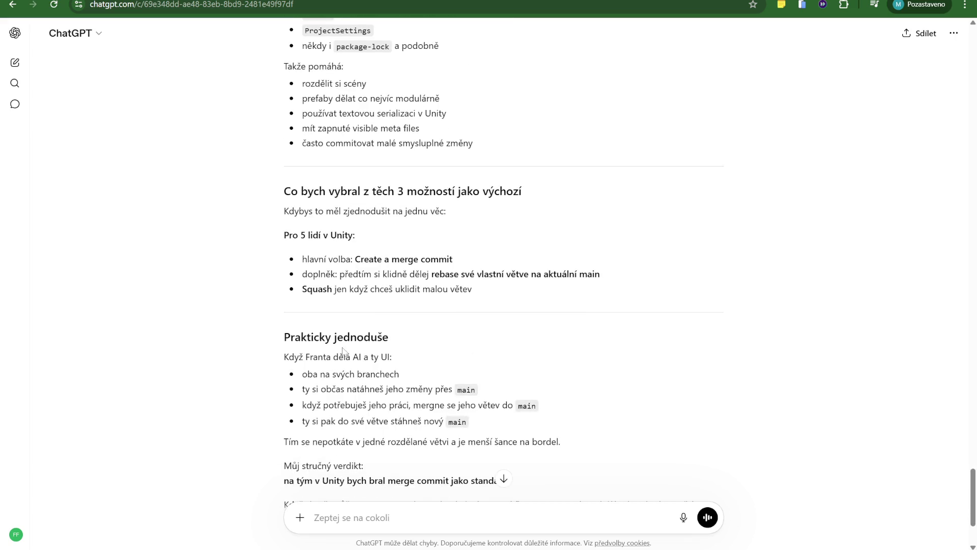
scroll(383, 314, "down", 3)
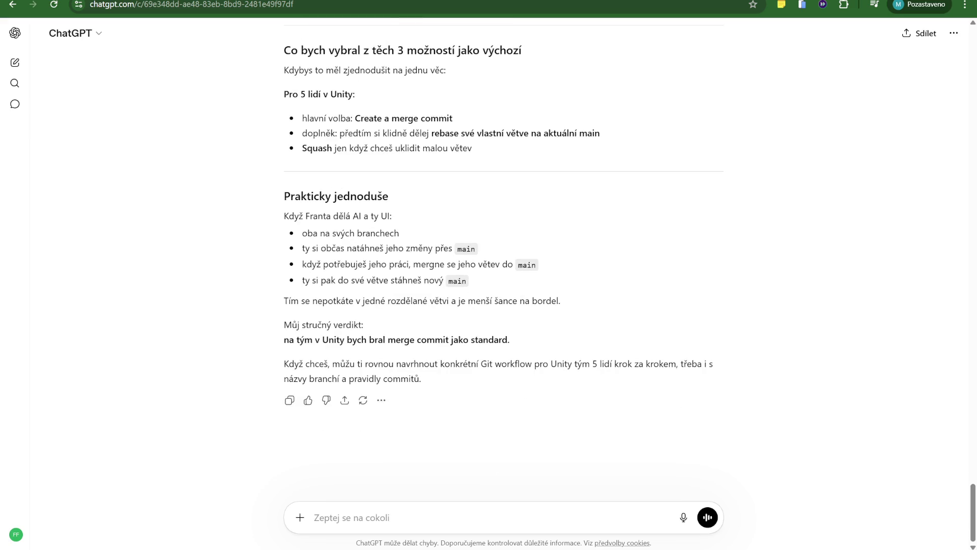
left_click_drag(317, 233, 400, 233)
left_click(400, 233)
left_click_drag(310, 248, 394, 248)
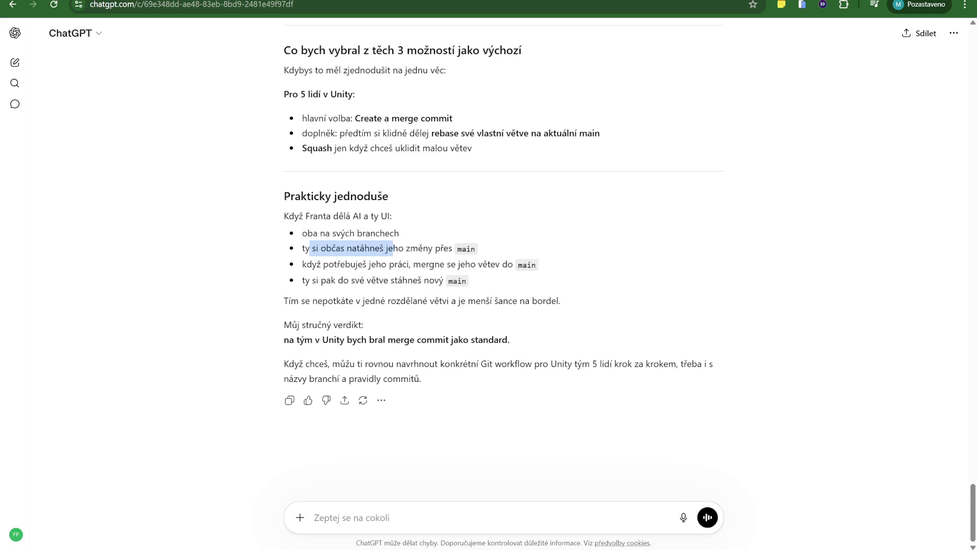
left_click_drag(310, 264, 447, 264)
left_click(448, 264)
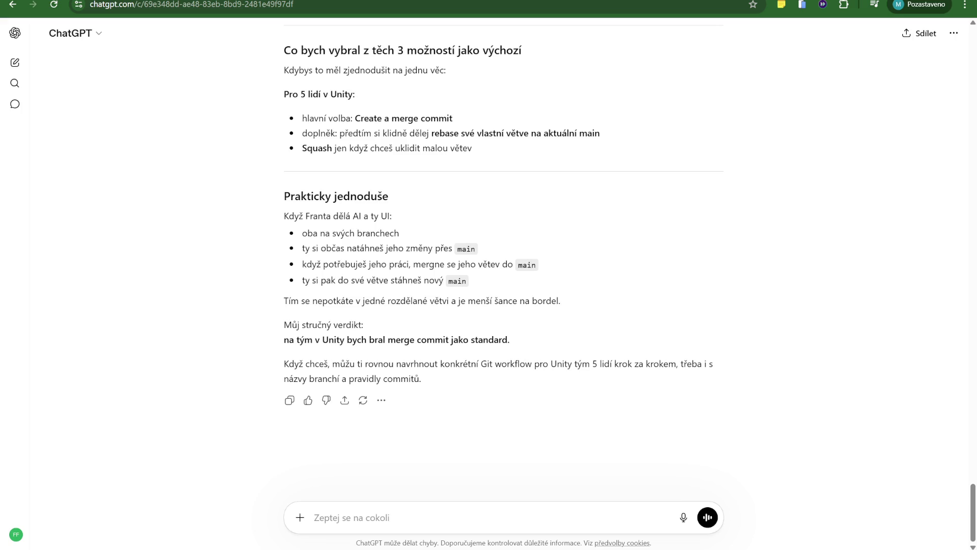
left_click_drag(291, 301, 553, 297)
left_click(372, 316)
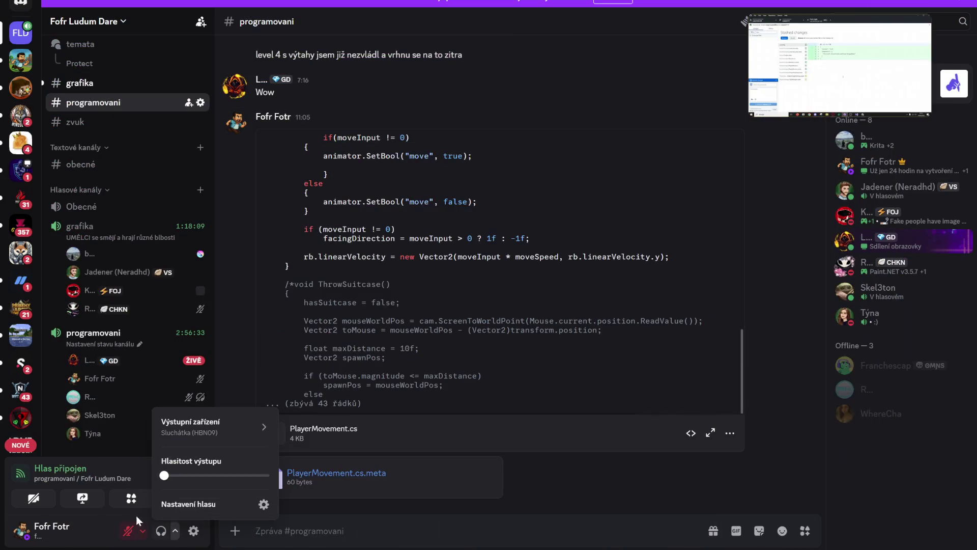
Step: Raise Discord output volume to about 80%, unmute the mic, and watch the programovani stream
mouse_move(163, 475)
left_mouse_down()
mouse_move(247, 475)
mouse_move(215, 475)
left_mouse_up()
left_click(131, 532)
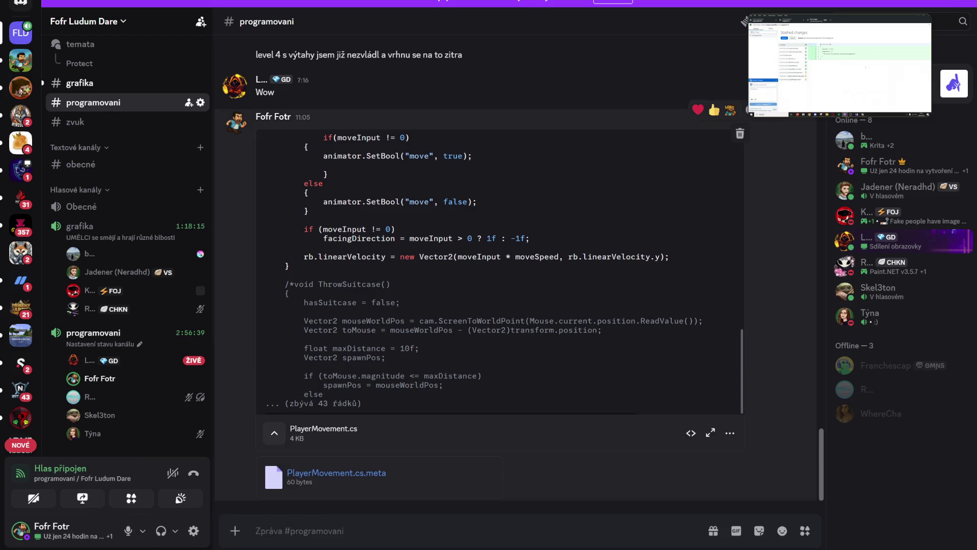
left_click(840, 66)
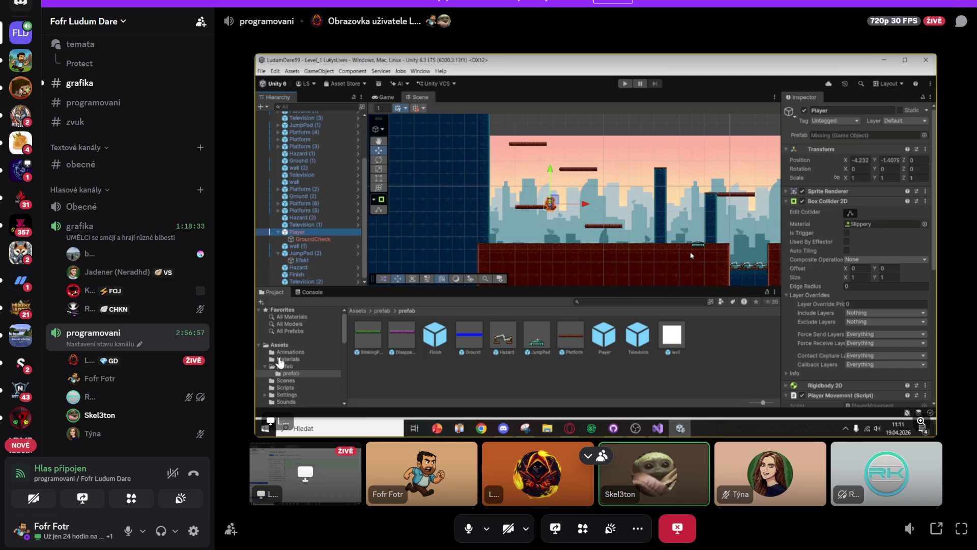
mouse_move(209, 362)
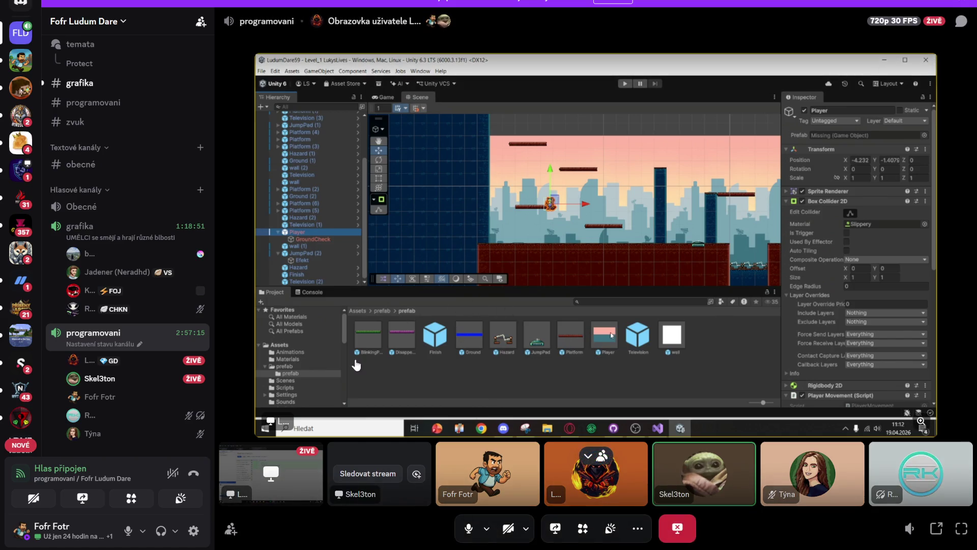
left_click(183, 381)
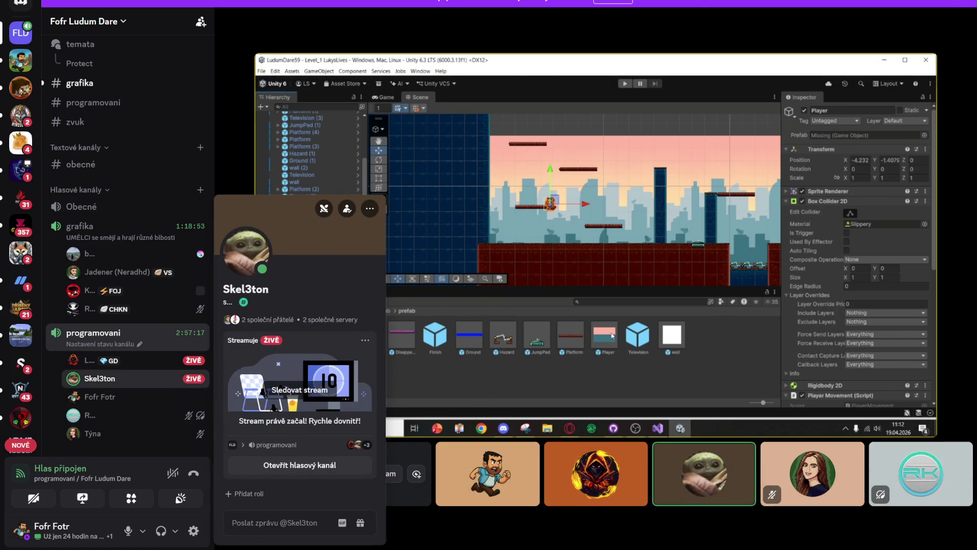
left_click(300, 390)
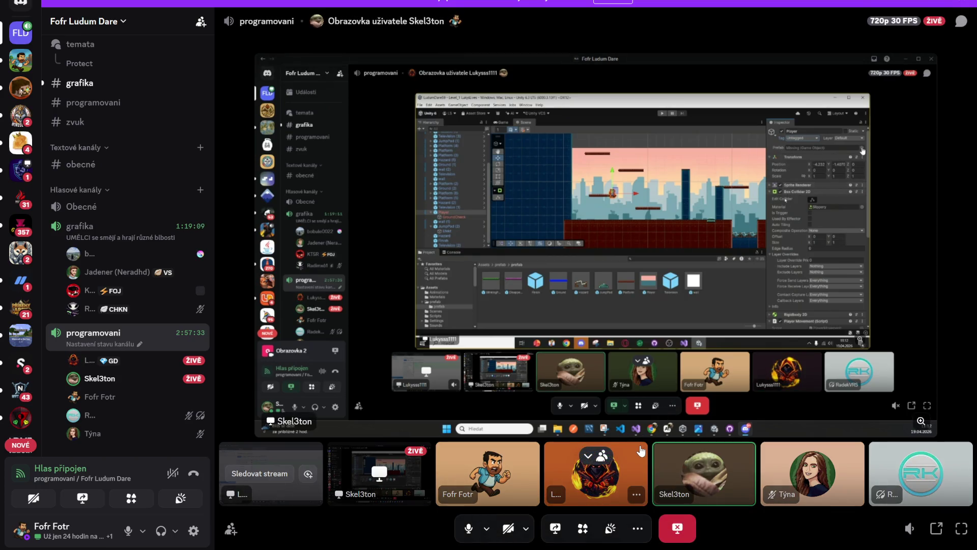
left_click(921, 421)
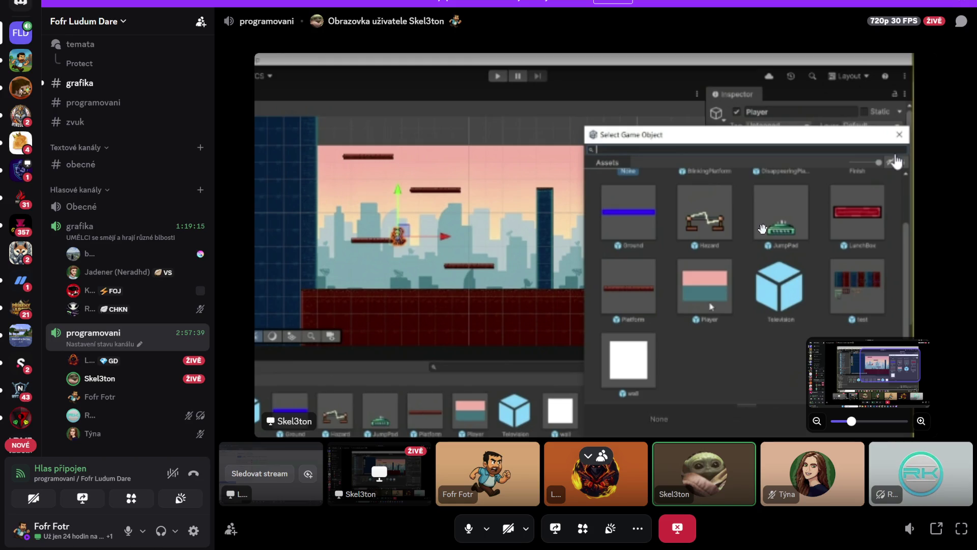
scroll(762, 229, "up", 2)
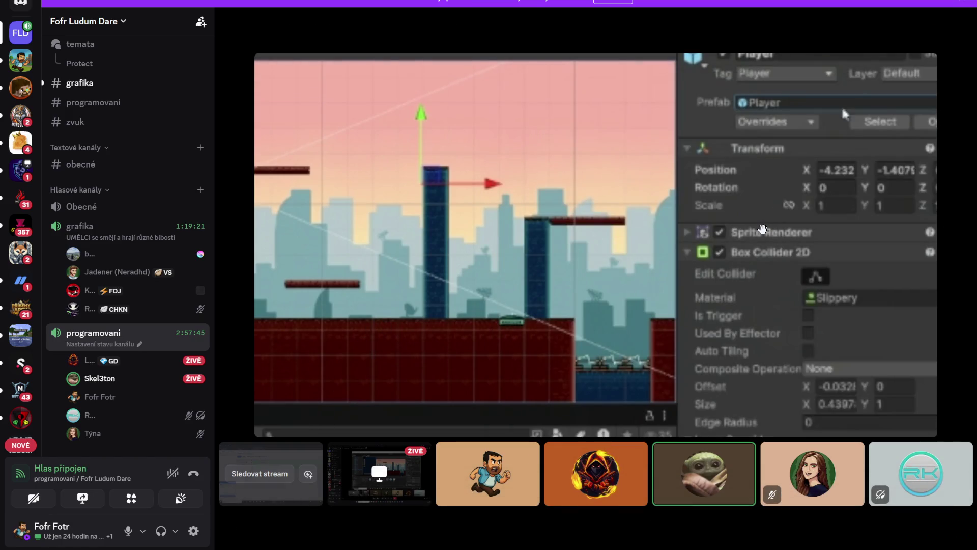
scroll(762, 229, "down", 3)
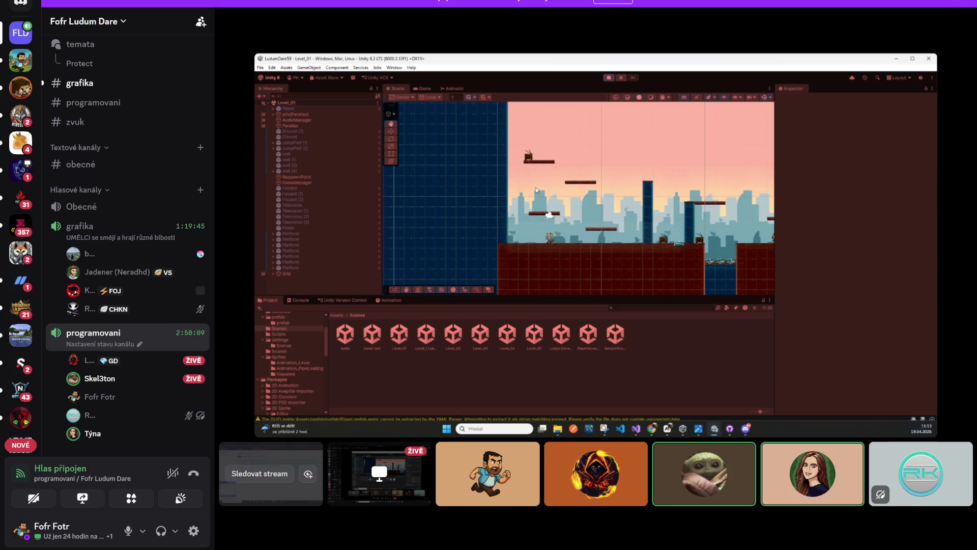
mouse_move(769, 298)
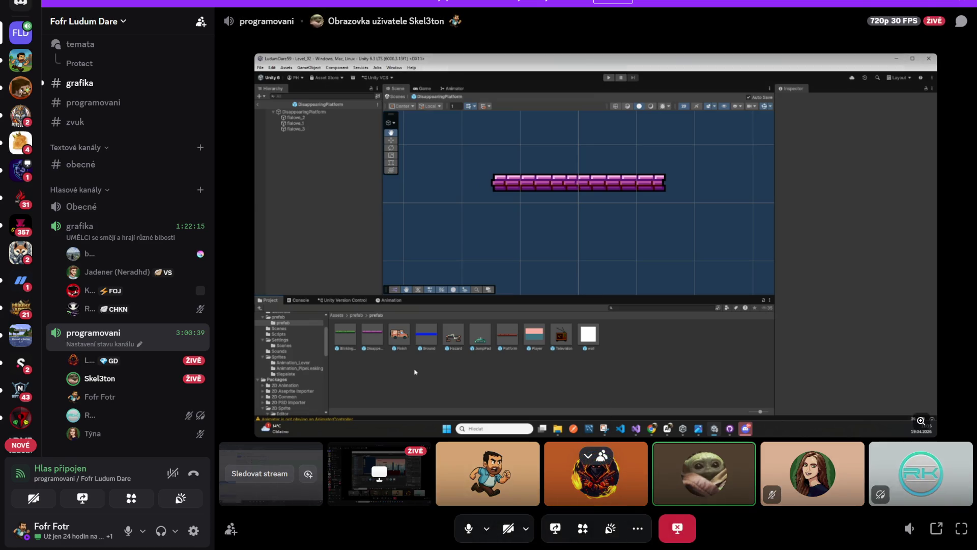
key("alt+Tab")
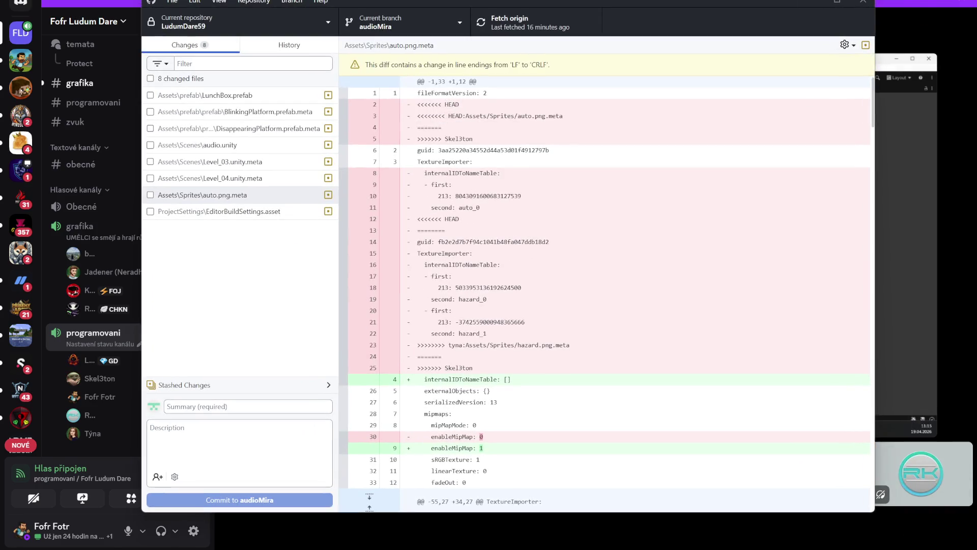
Step: Fetch origin in GitHub Desktop
key("alt+Tab")
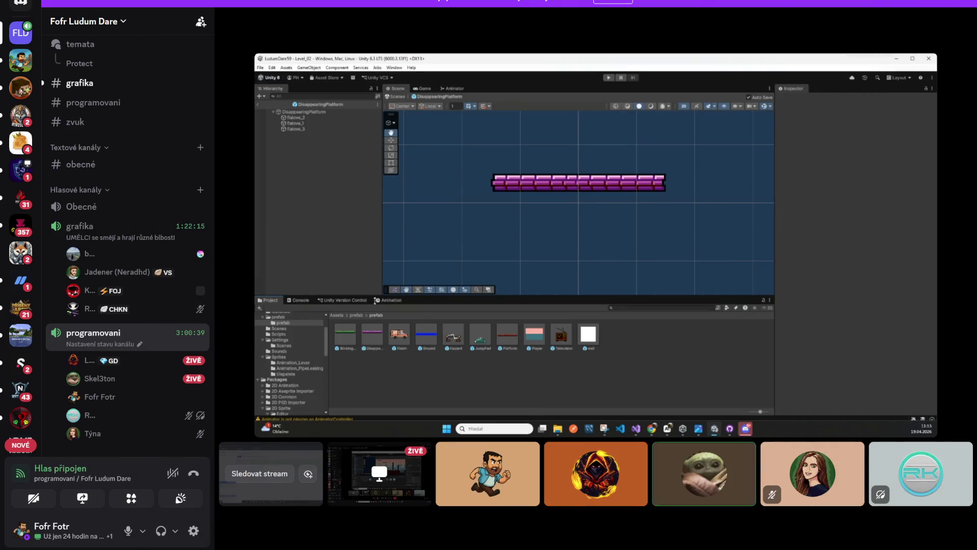
key("alt+Tab")
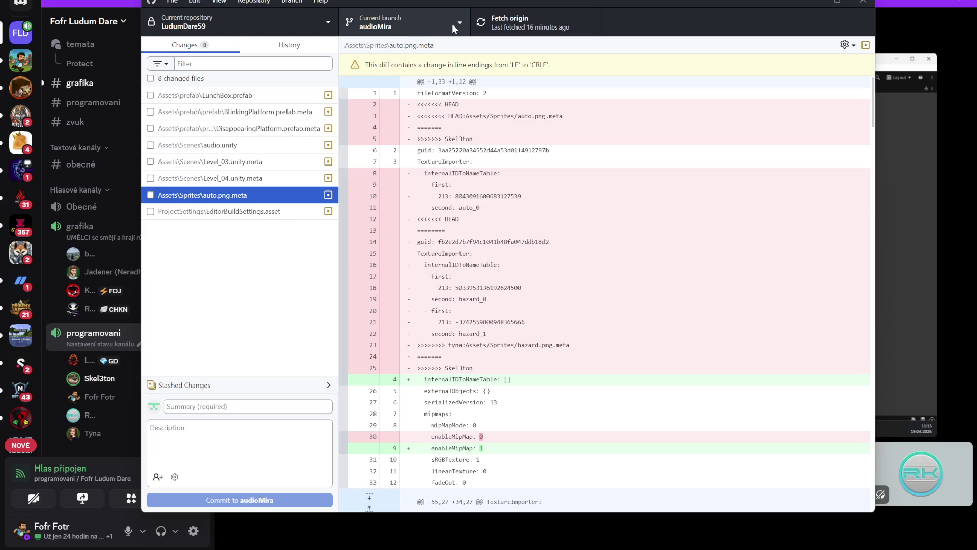
left_click(504, 23)
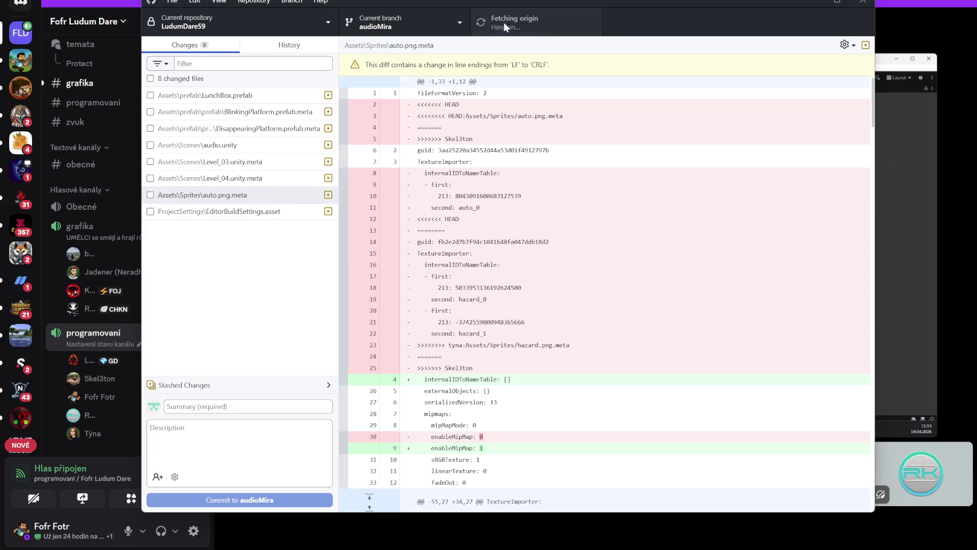
Step: Attempt to merge Skel3ton's branch into audioMira with a merge commit
left_click(461, 23)
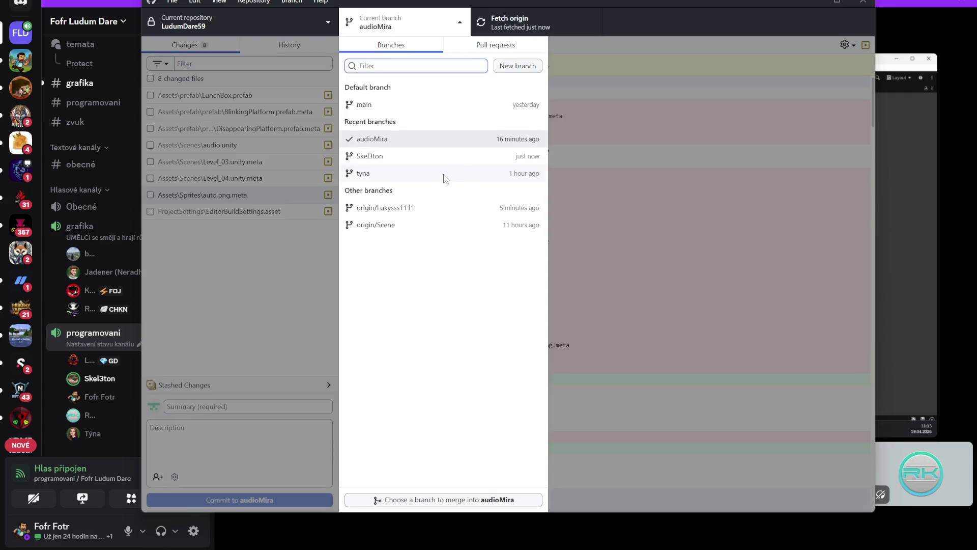
left_click(440, 500)
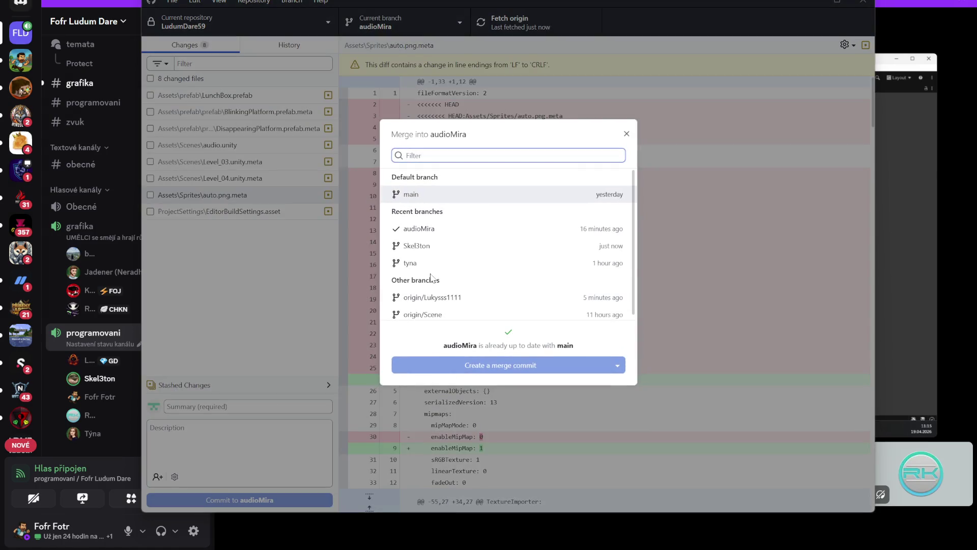
left_click(427, 251)
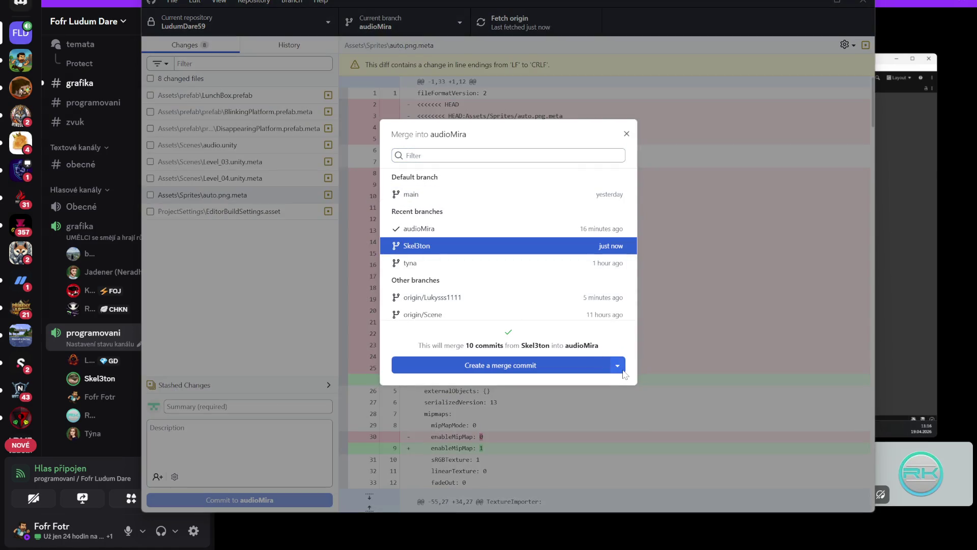
left_click(567, 364)
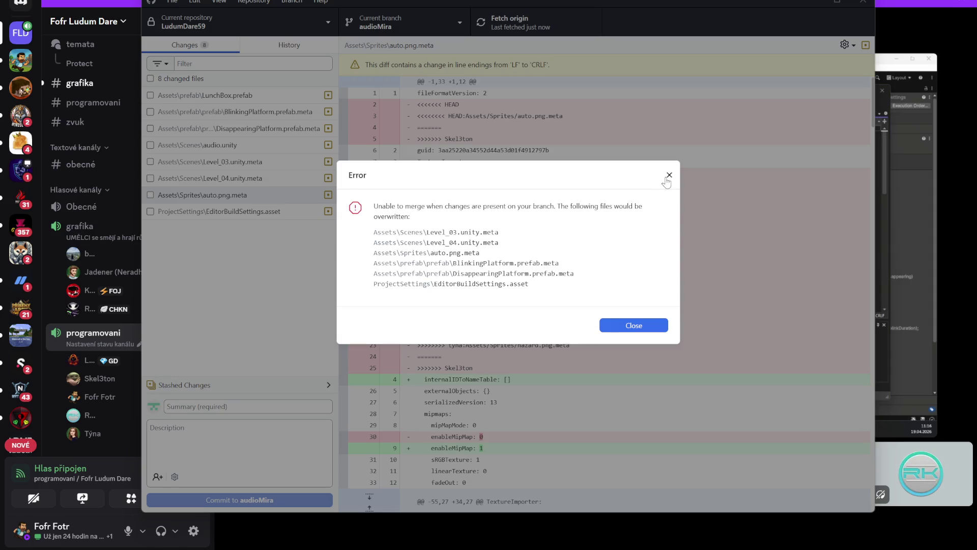
Step: Dismiss the merge error and check the locally changed files, reviewing their diffs
left_click(643, 324)
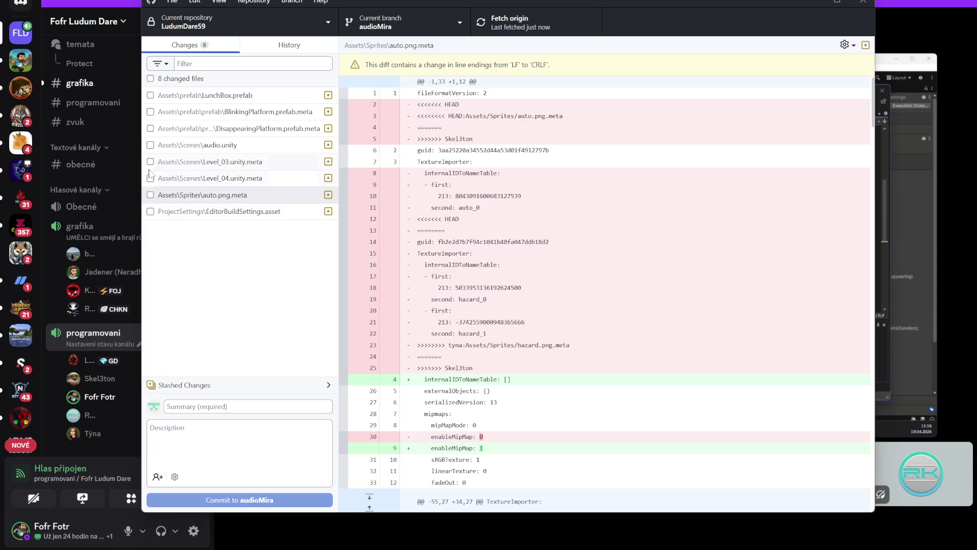
left_click(150, 195)
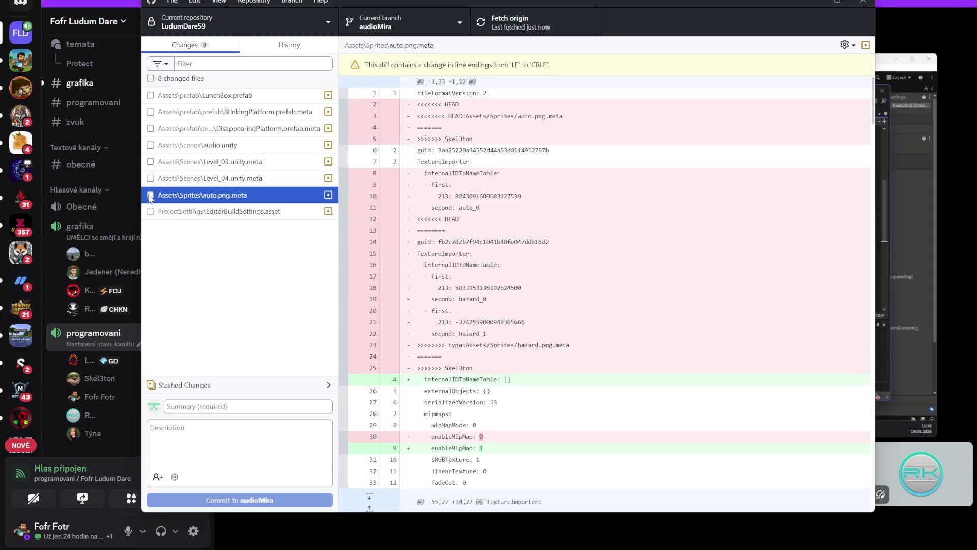
left_click(150, 211)
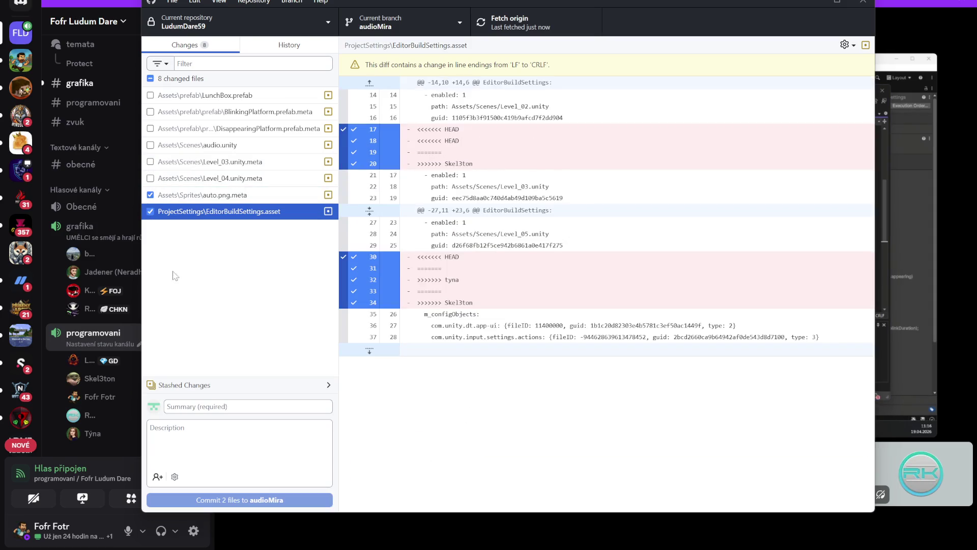
left_click(150, 95)
left_click(151, 112)
left_click(151, 129)
Step: Discard changes to BlinkingPlatform.prefab.meta, LunchBox.prefab and DisappearingPlatform.prefab.meta, skipping future confirmations
right_click(192, 113)
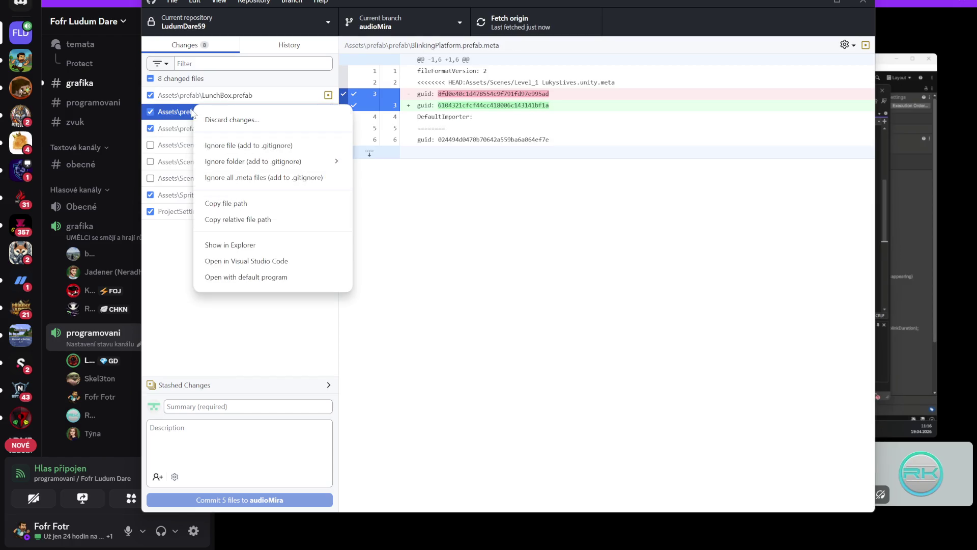
left_click(231, 120)
left_click(456, 277)
left_click(515, 312)
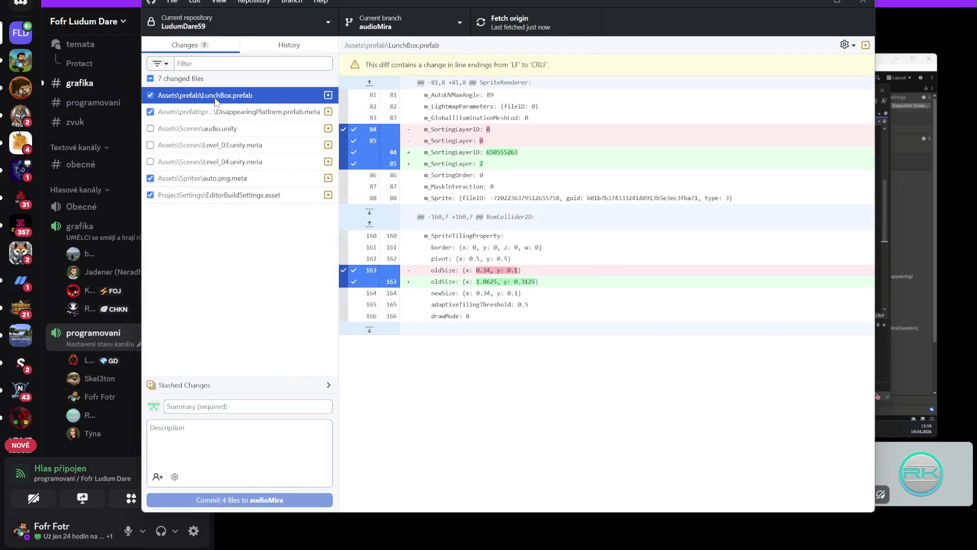
right_click(216, 101)
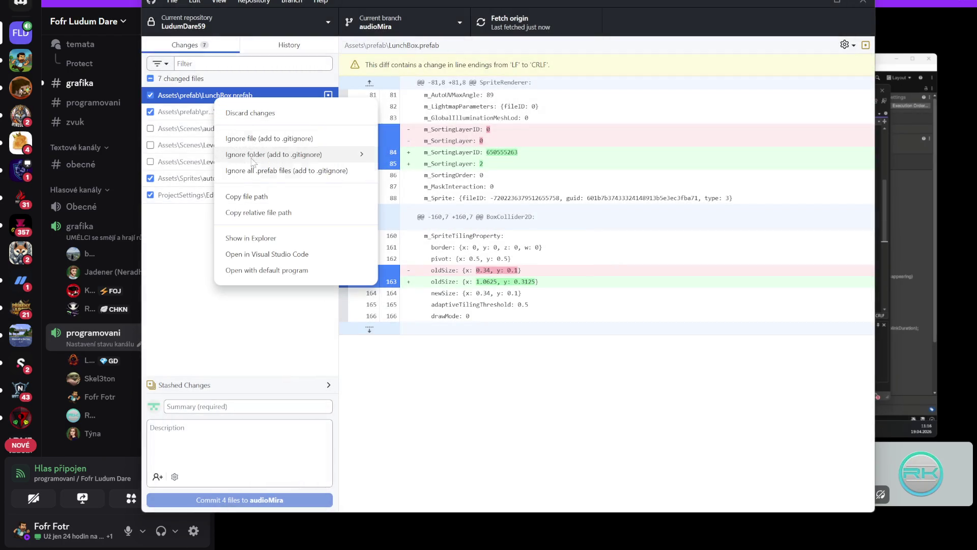
left_click(272, 113)
right_click(203, 105)
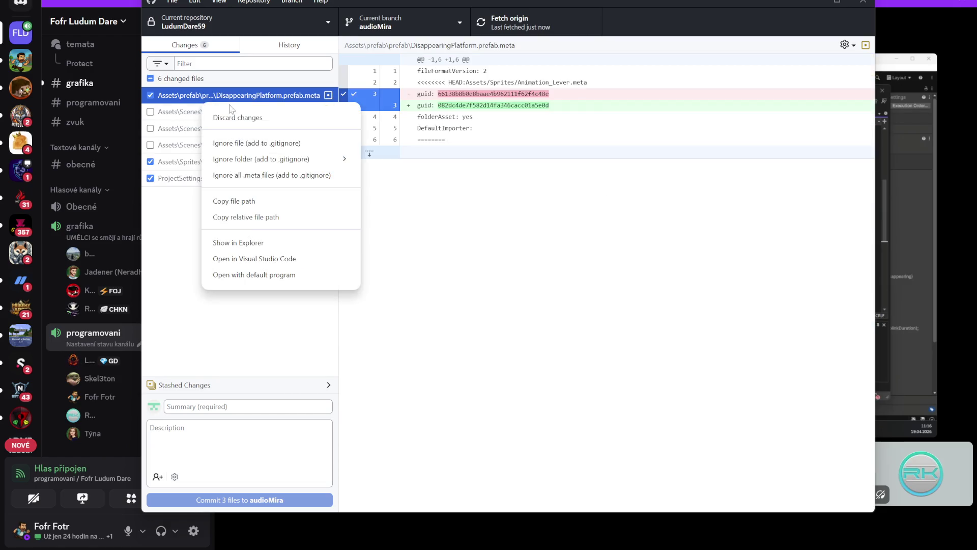
left_click(204, 112)
Step: Discard changes to audio.unity, Level_03/Level_04.unity.meta, auto.png.meta and EditorBuildSettings.asset
right_click(203, 99)
left_click(204, 109)
right_click(204, 99)
left_click(205, 110)
right_click(204, 98)
left_click(237, 113)
right_click(212, 99)
left_click(224, 113)
right_click(213, 99)
left_click(225, 113)
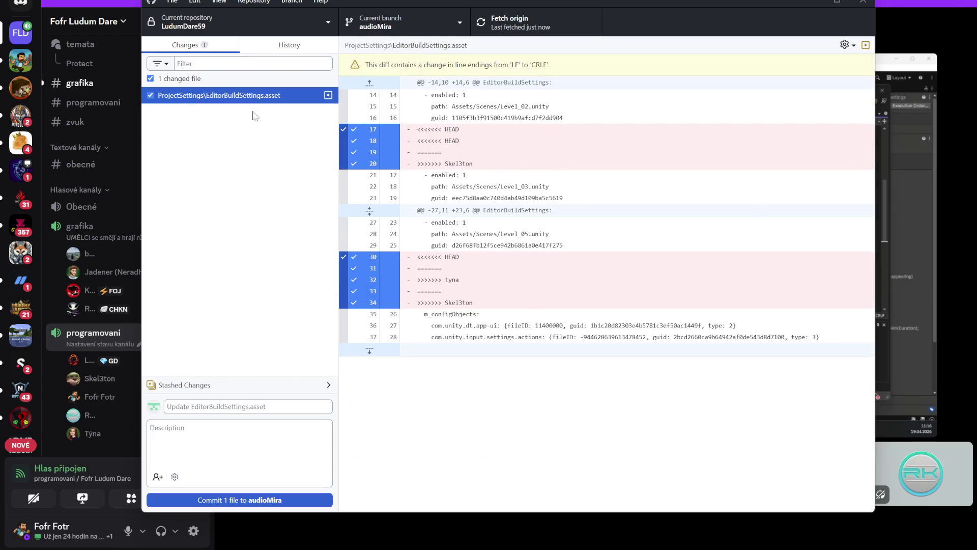
Step: Merge Skel3ton's 10 commits into audioMira with a merge commit
left_click(452, 24)
left_click(481, 499)
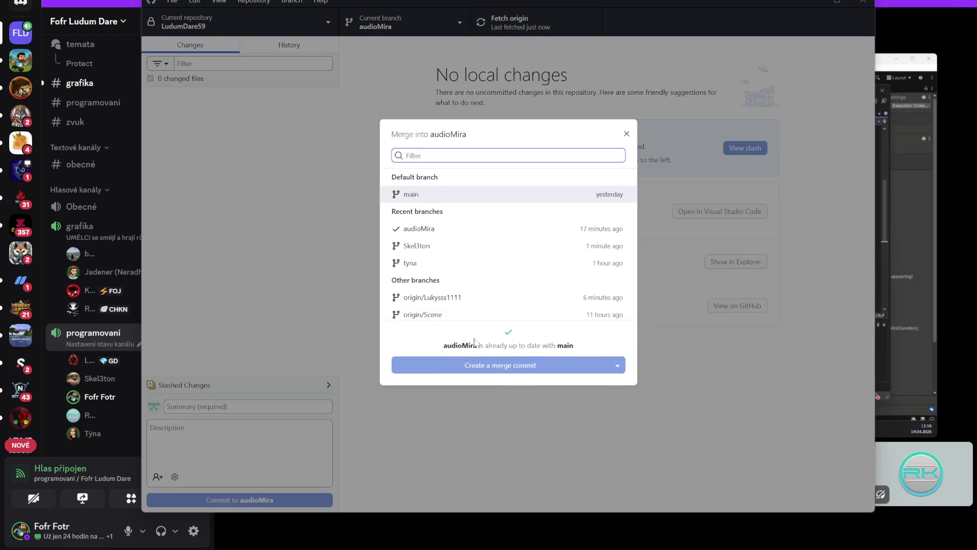
left_click(446, 250)
left_click(530, 362)
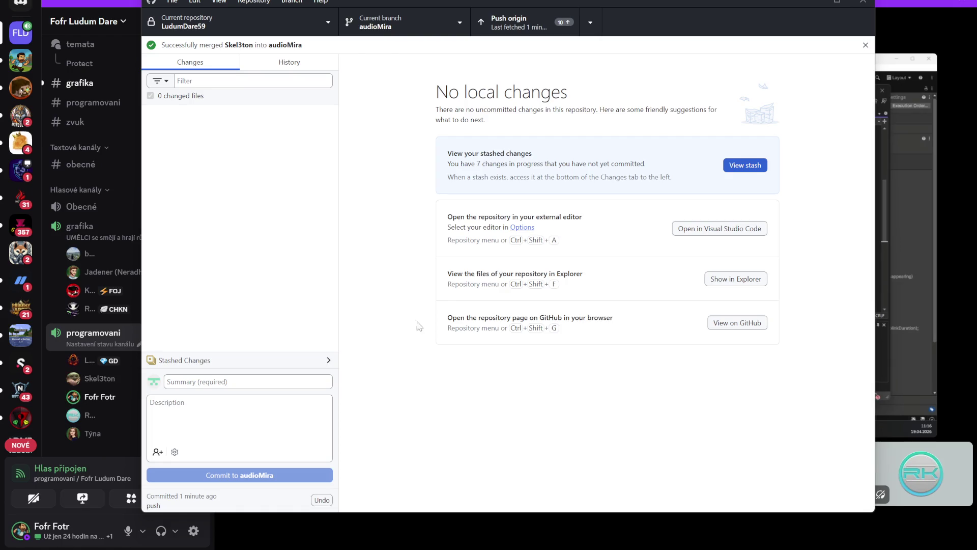
Step: Push the merged audioMira commits to origin
left_click(528, 26)
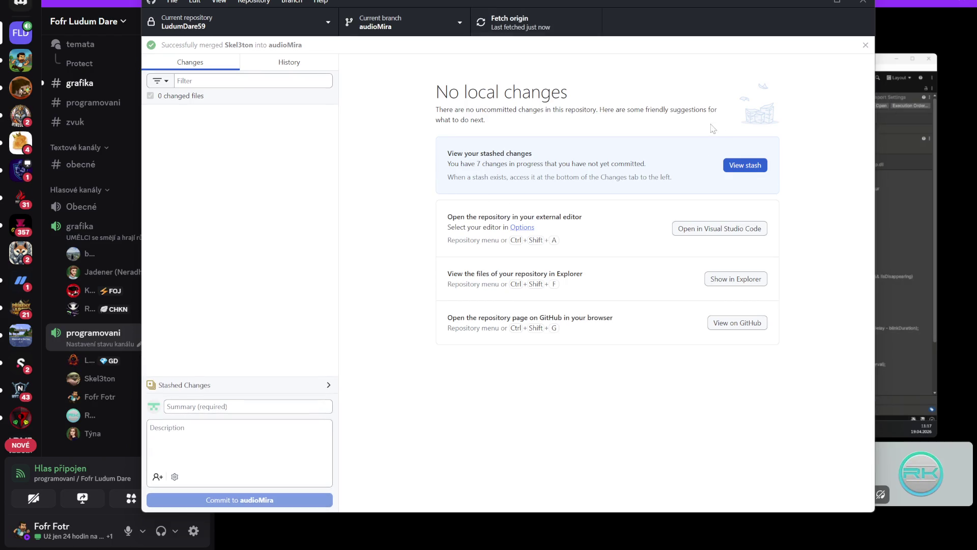
mouse_move(591, 547)
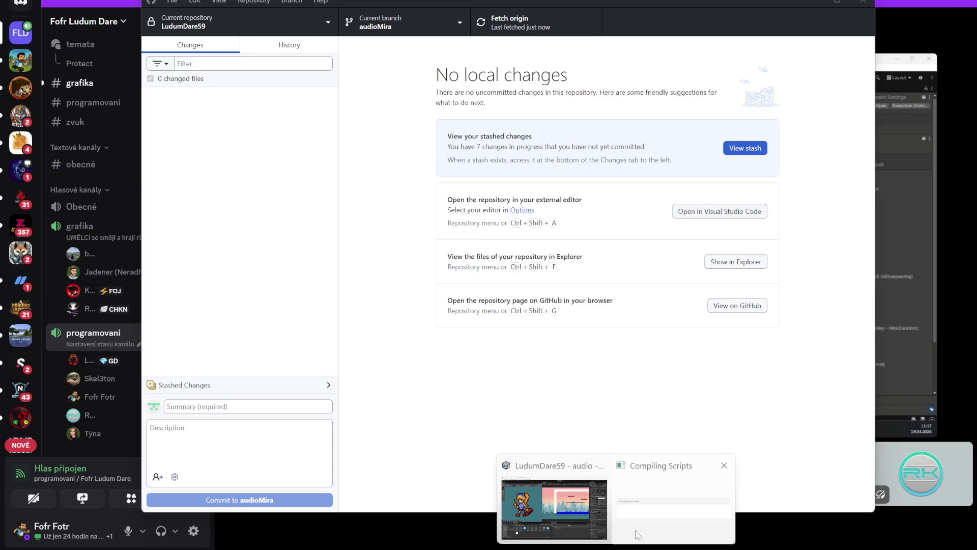
mouse_move(566, 514)
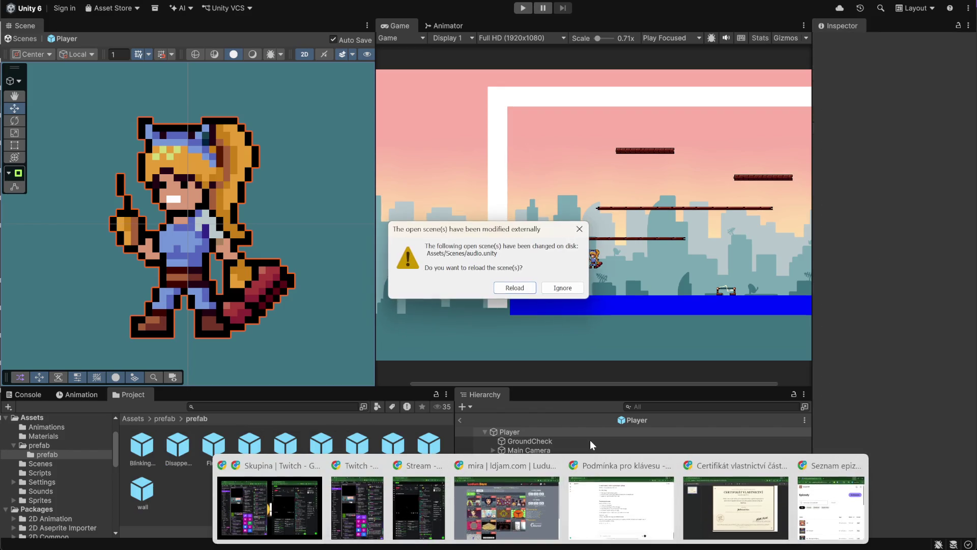
Step: Reload the externally changed audio.unity scene from disk
left_click(514, 288)
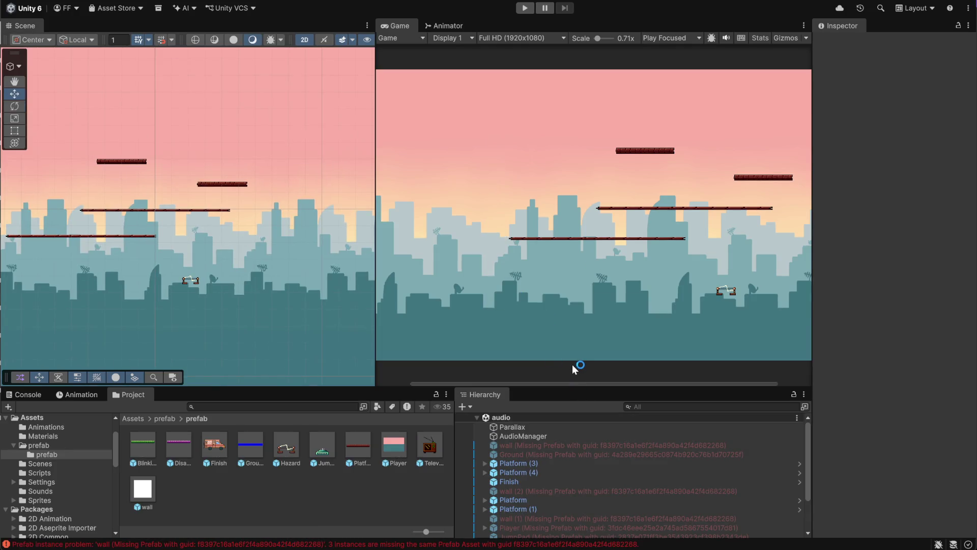
scroll(565, 477, "down", 2)
scroll(568, 484, "up", 2)
Step: Open the Level_01 scene from Assets > Scenes
left_click(127, 420)
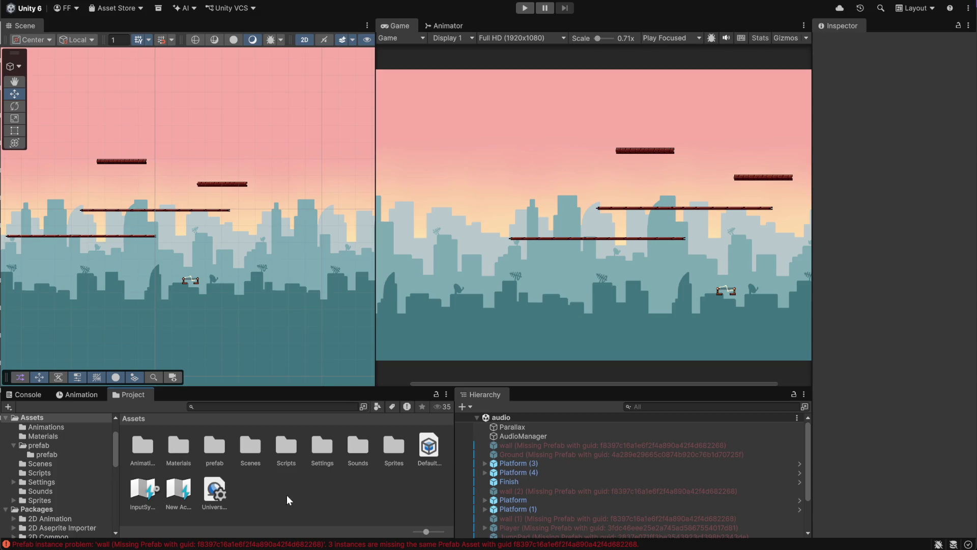
double_click(245, 449)
left_click(214, 445)
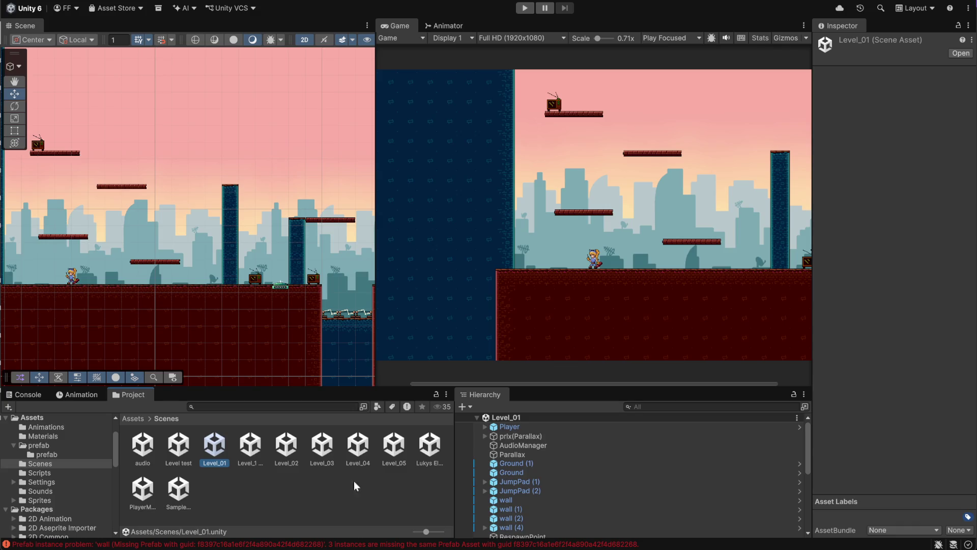
scroll(560, 478, "down", 5)
scroll(552, 484, "up", 5)
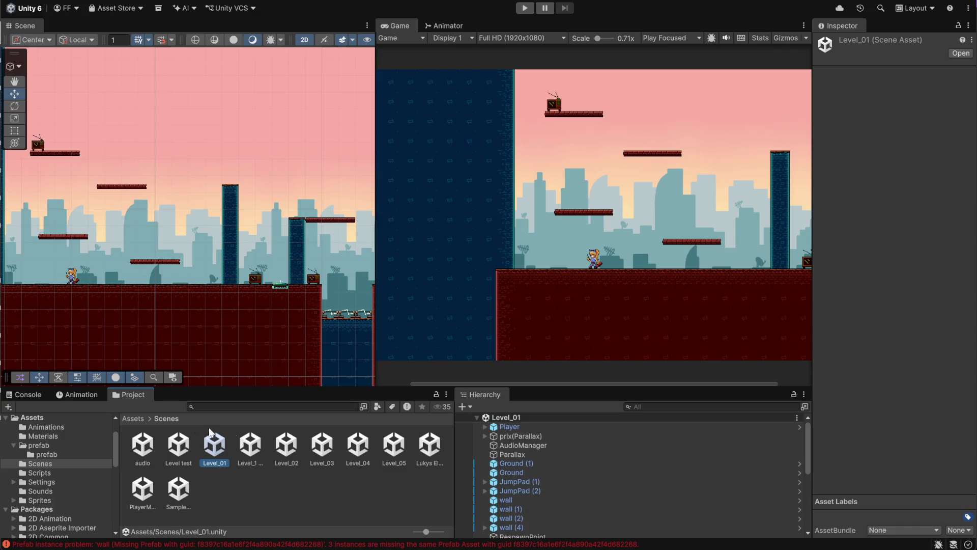
Step: Clear the console errors and start playing Level_01
left_click(33, 395)
left_click(25, 407)
left_click(123, 393)
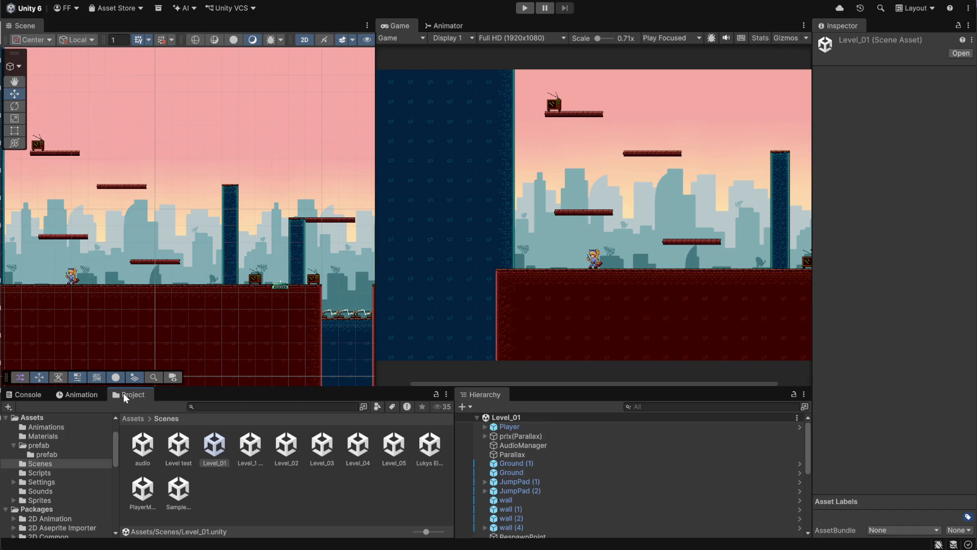
scroll(545, 502, "down", 3)
scroll(544, 506, "up", 3)
left_click(526, 9)
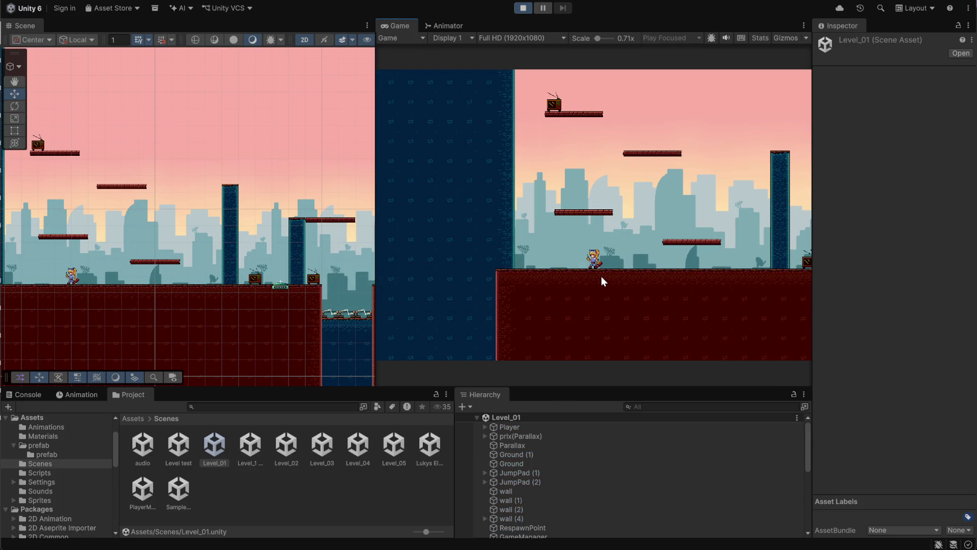
Step: Walk and jump the player onto the top-left platform, then view the NullReferenceException in the console
key("a")
key("d")
key("a")
key("d")
key("space")
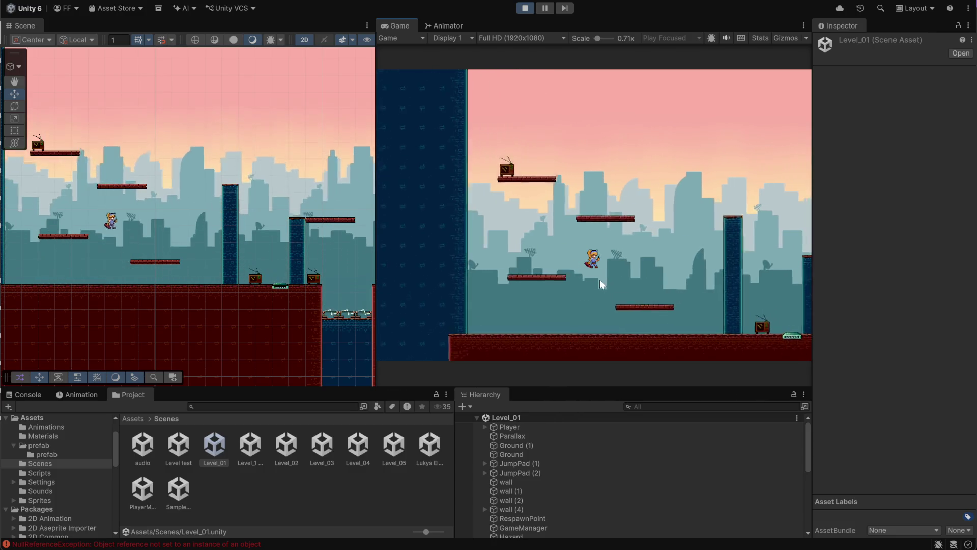
key("space")
key("a")
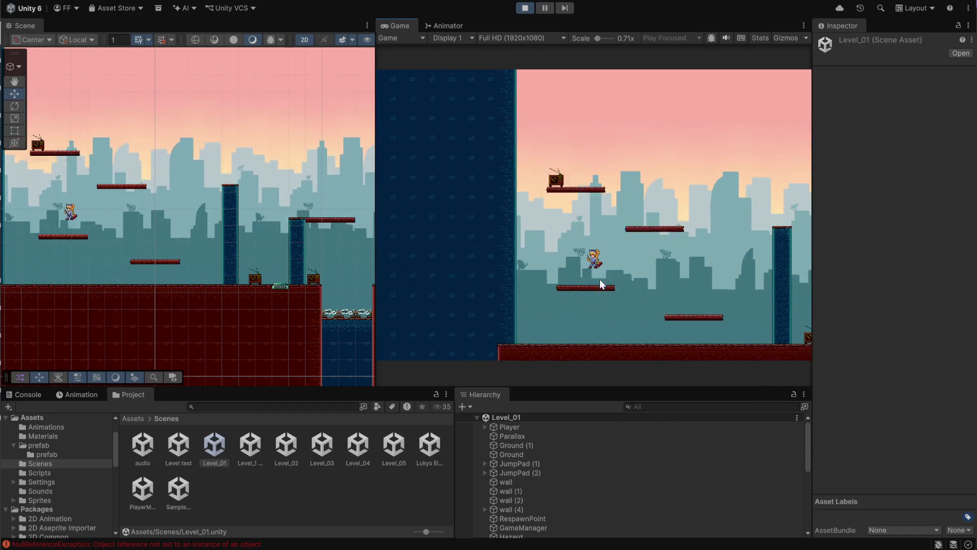
key("space")
key("d")
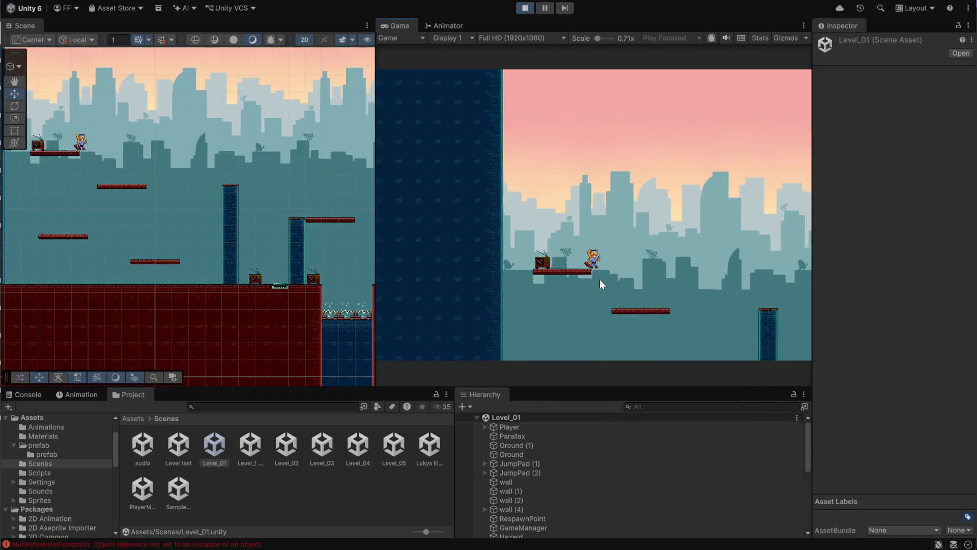
key("a")
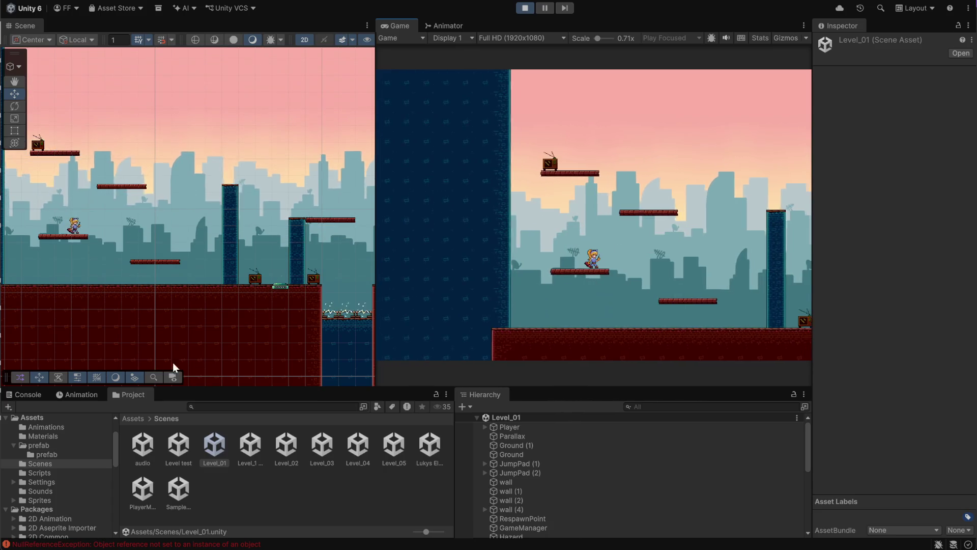
left_click(36, 396)
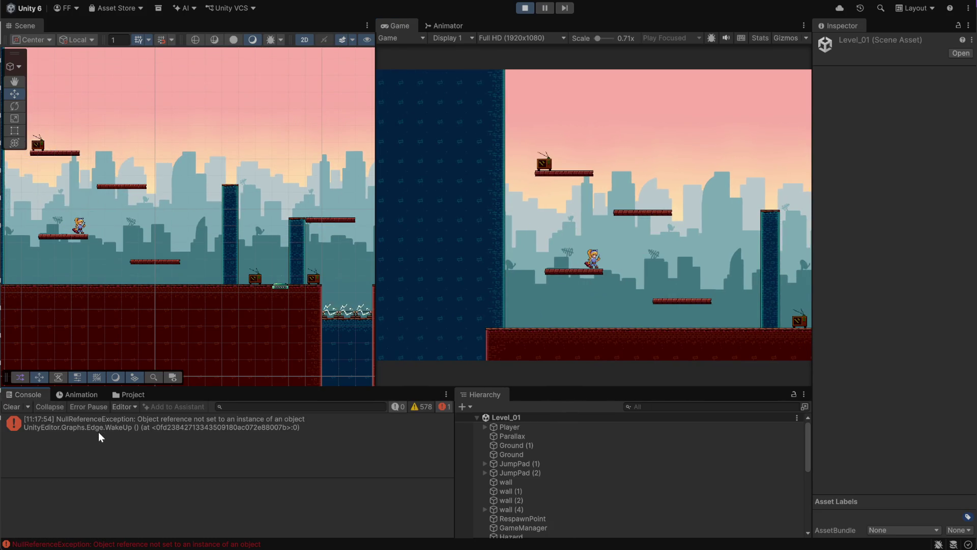
Step: Stop the play test and select the Player in the Hierarchy
left_click(524, 8)
left_click(511, 426)
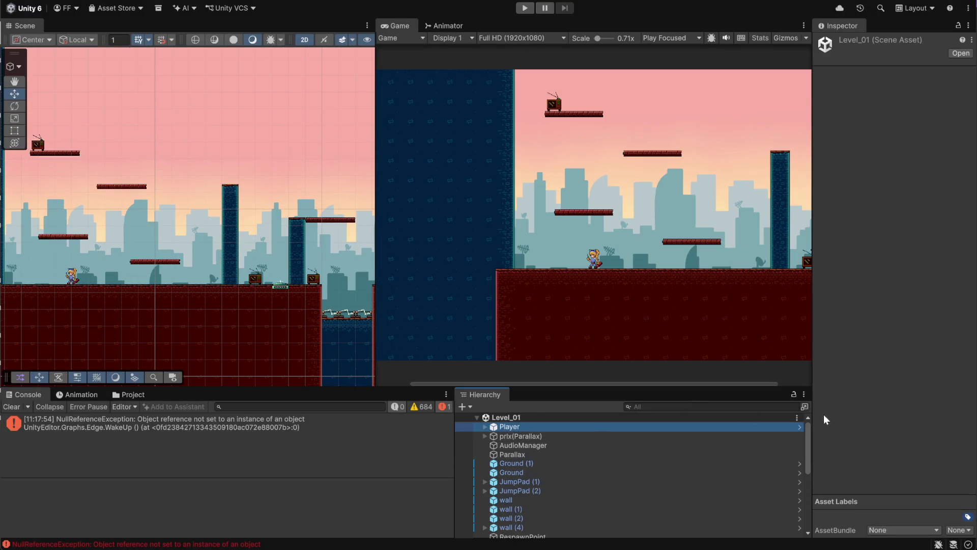
scroll(882, 438, "down", 8)
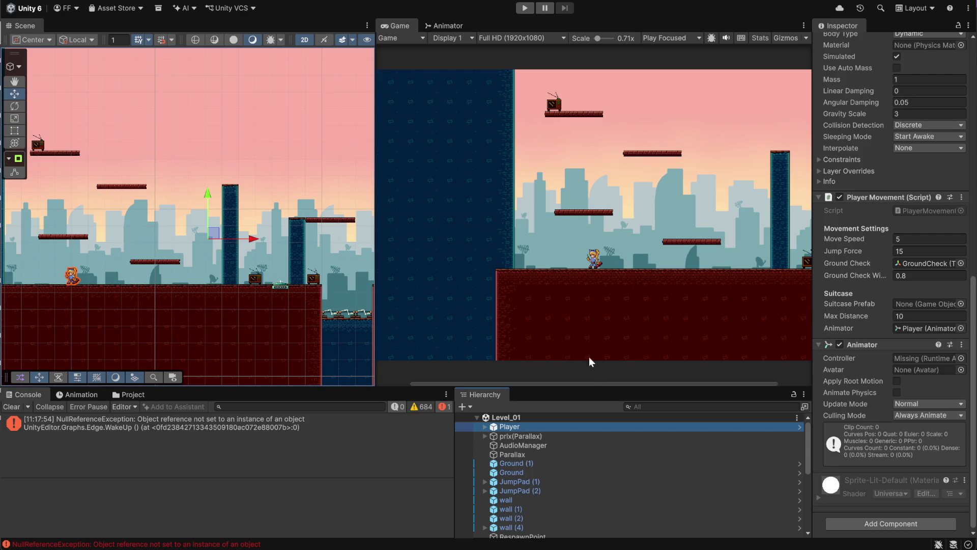
Step: Browse the Project view to Assets > prefab > prefab
left_click(133, 394)
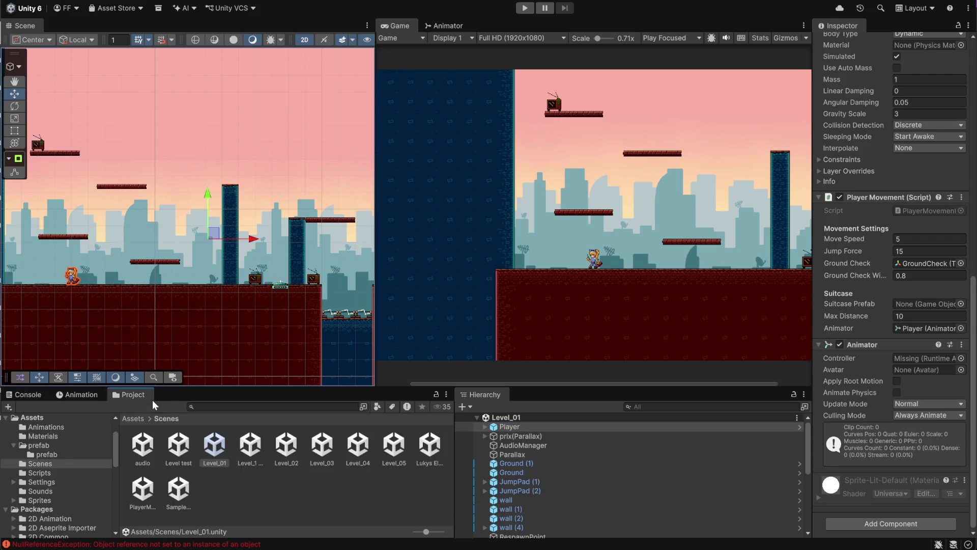
left_click(280, 475)
left_click(134, 418)
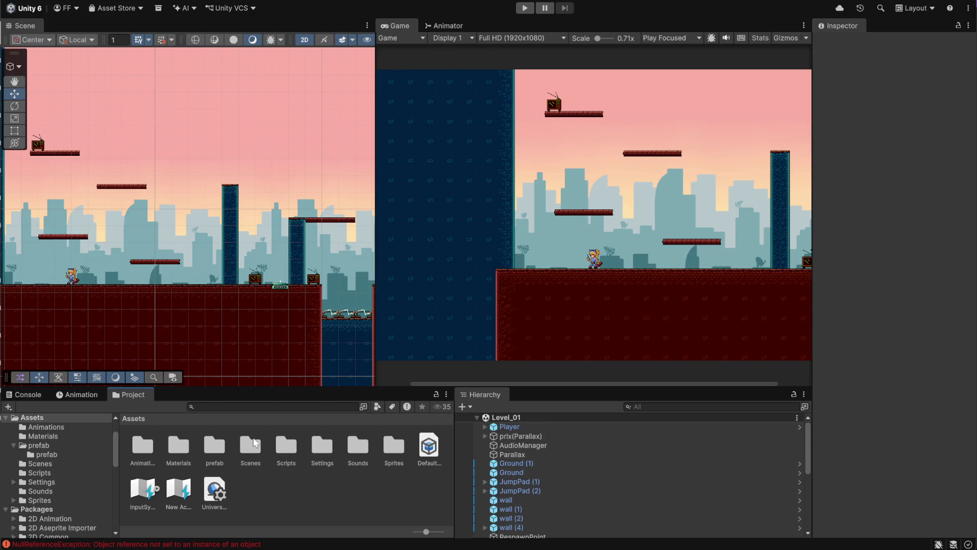
double_click(211, 449)
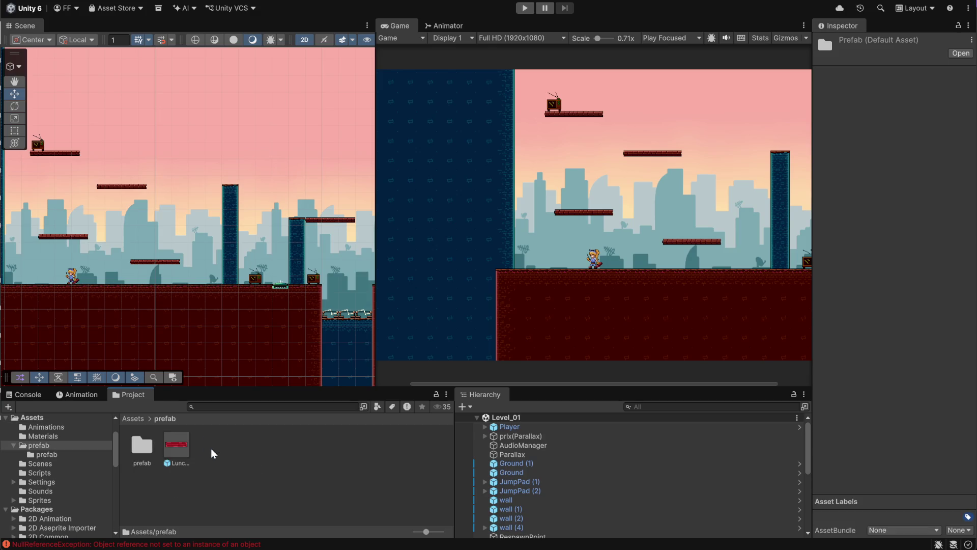
double_click(141, 446)
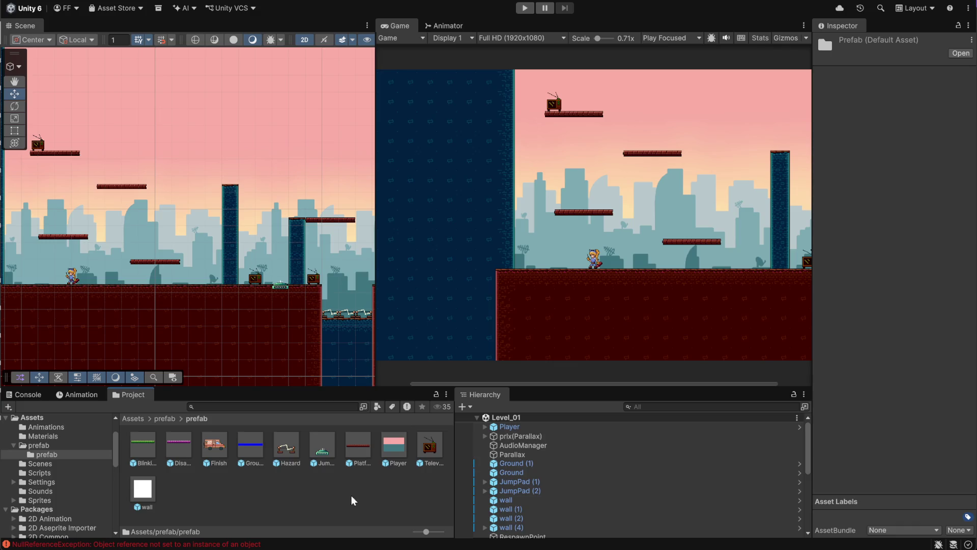
Step: Confirm the scene's Player has no prefab overrides
left_click(524, 426)
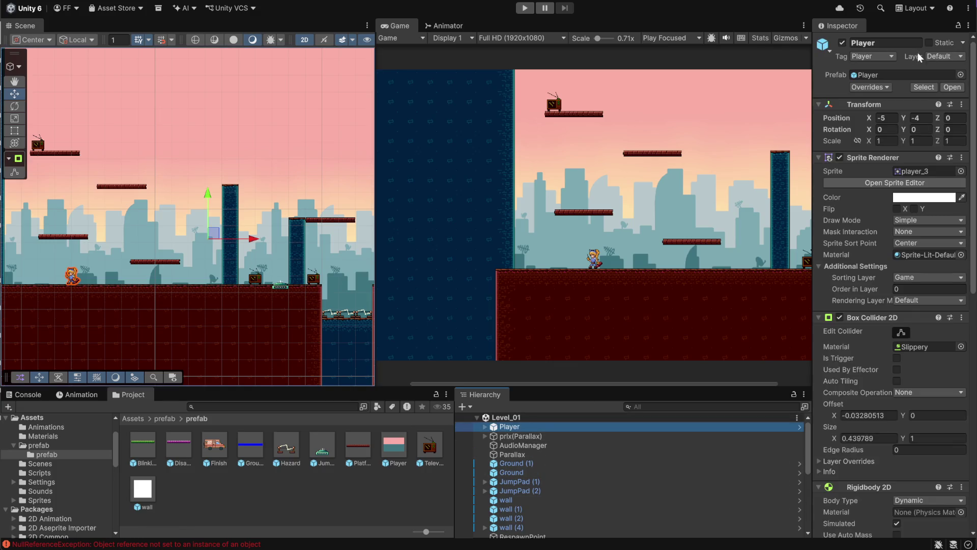
left_click(884, 87)
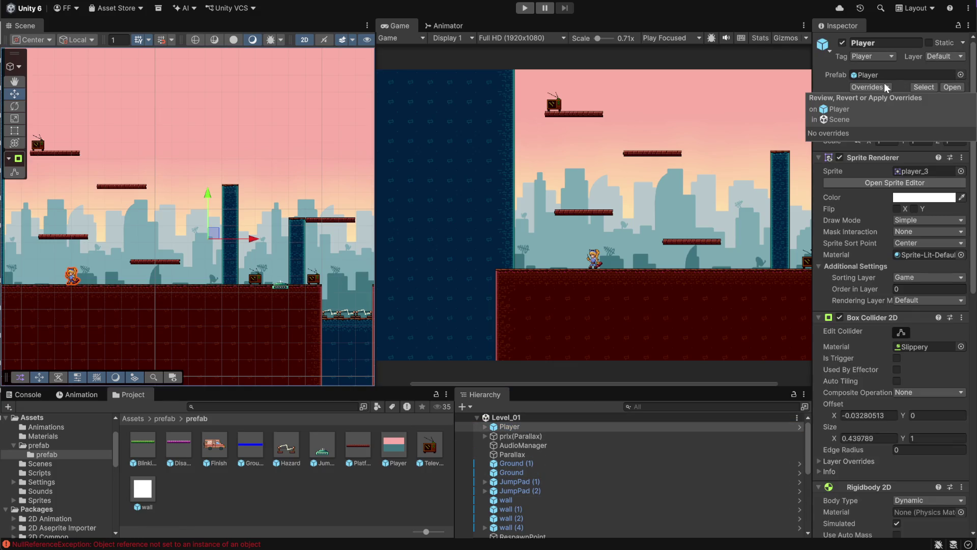
left_click(884, 84)
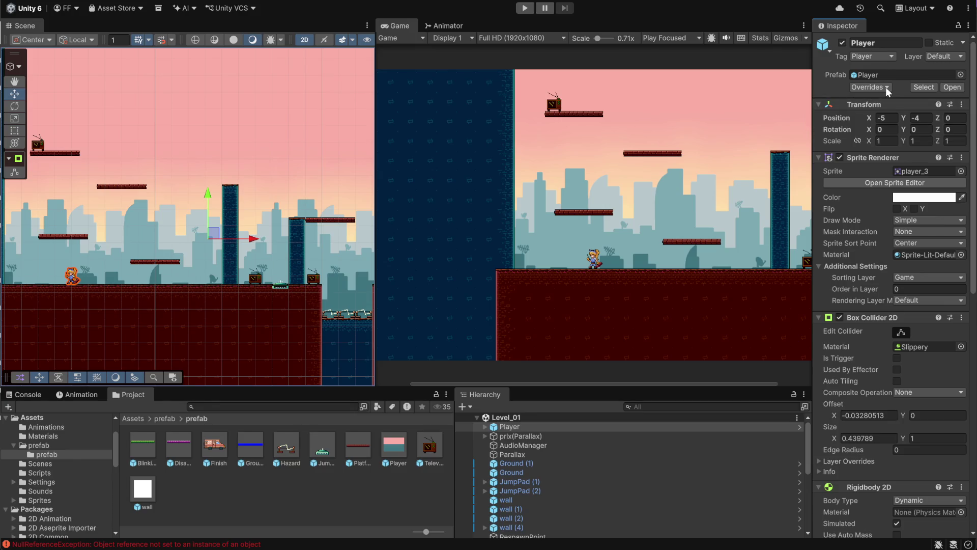
left_click(316, 490)
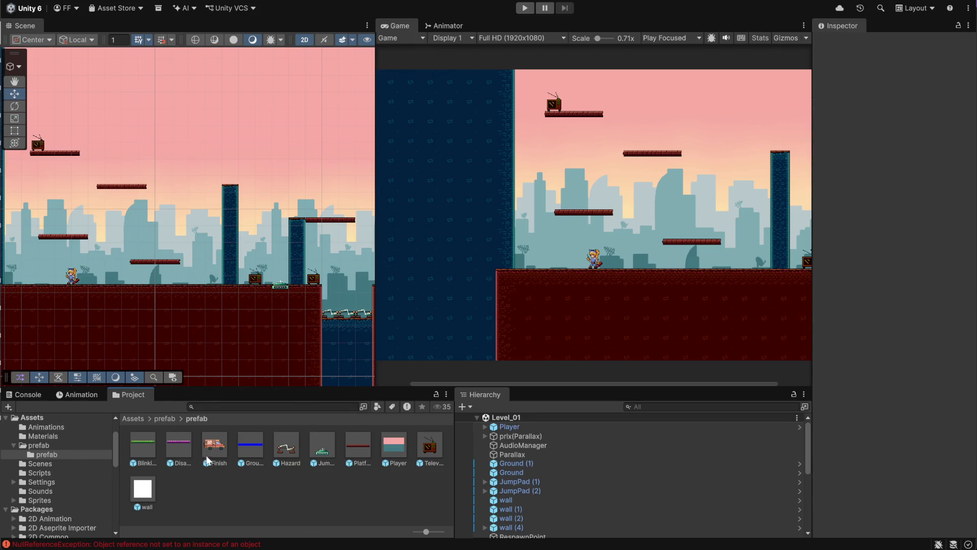
Step: Set the Player prefab's Animator Controller to Player and return to Level_01
double_click(387, 441)
scroll(890, 459, "down", 10)
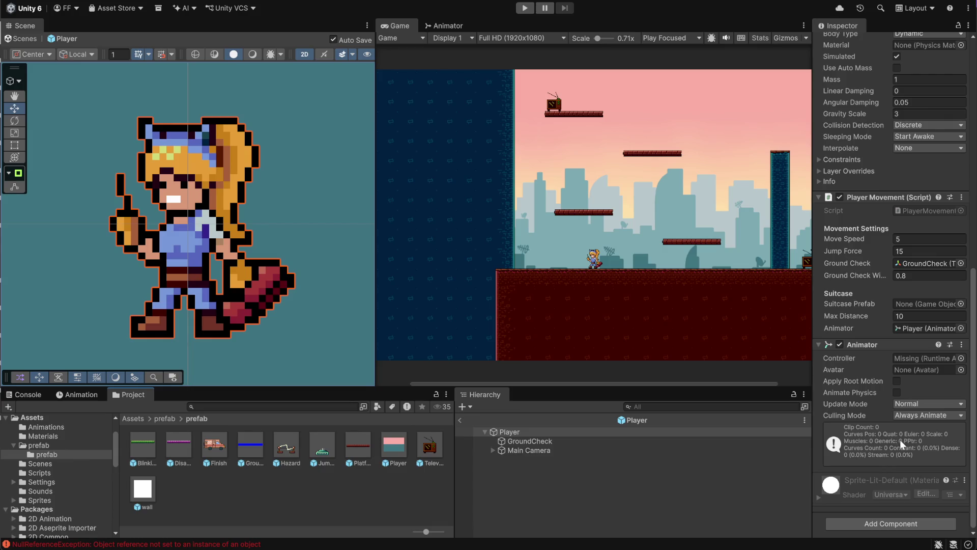
left_click(961, 358)
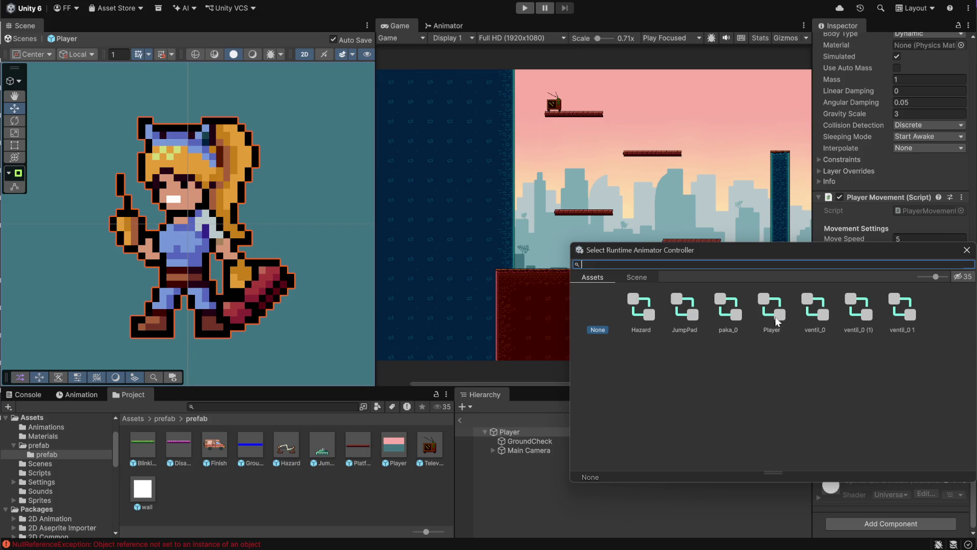
double_click(765, 304)
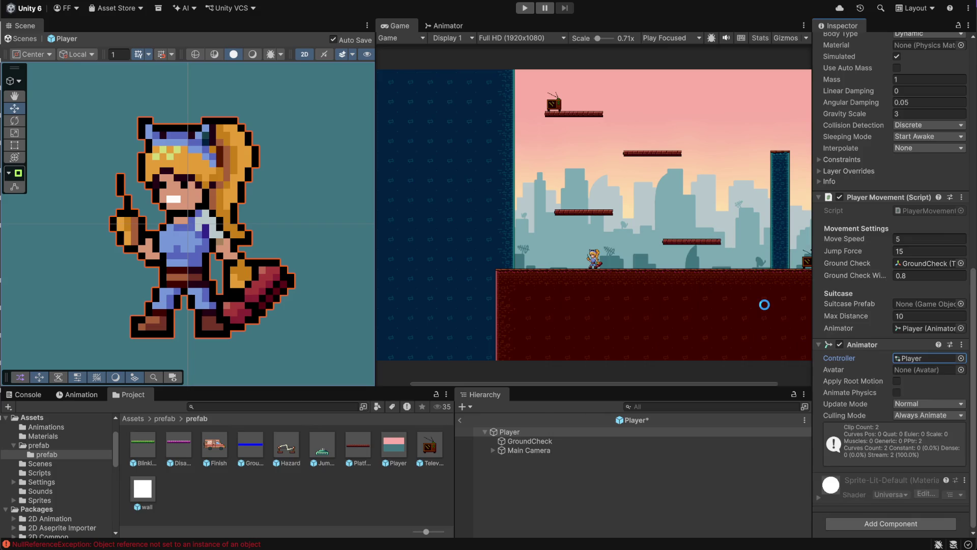
left_click(687, 481)
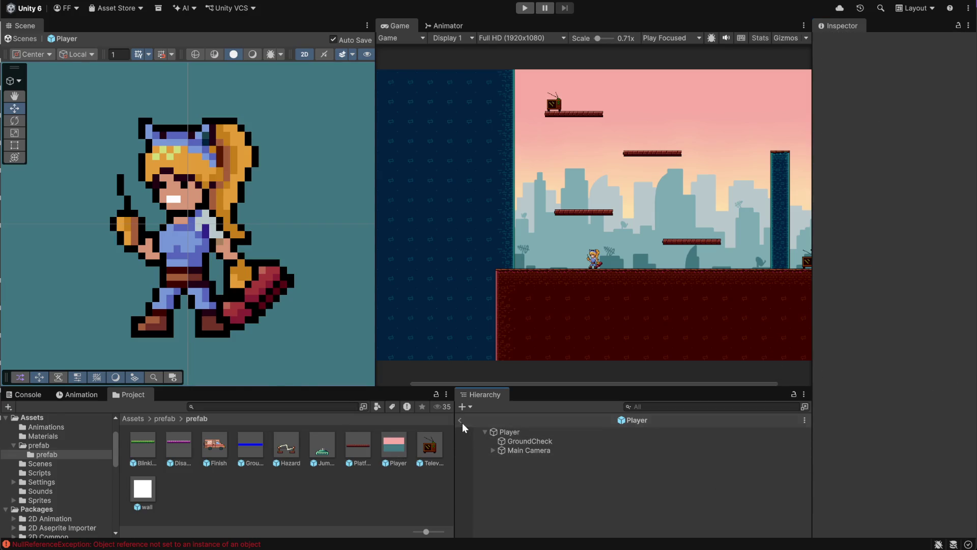
left_click(462, 421)
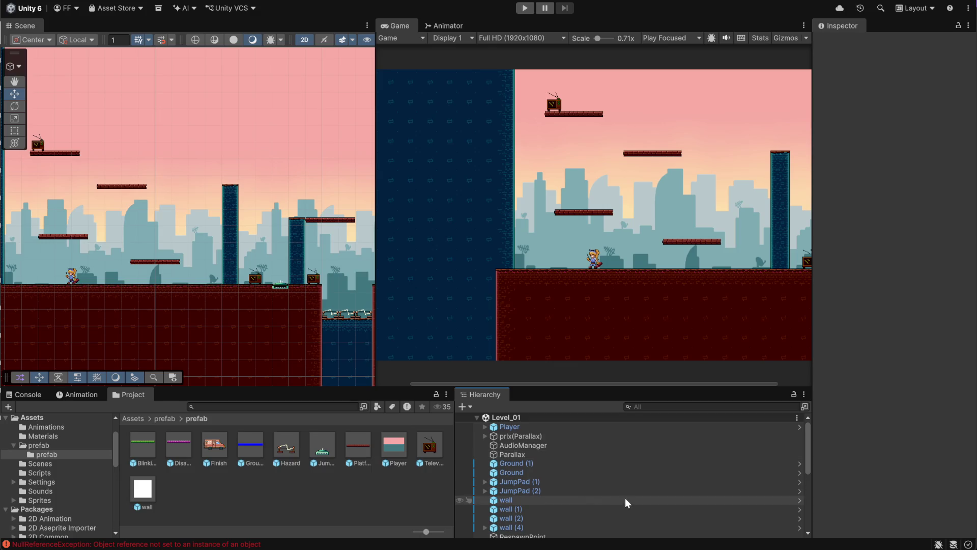
Step: Commit Player.prefab as "player animator fix" to audioMira and push it to origin
mouse_move(591, 548)
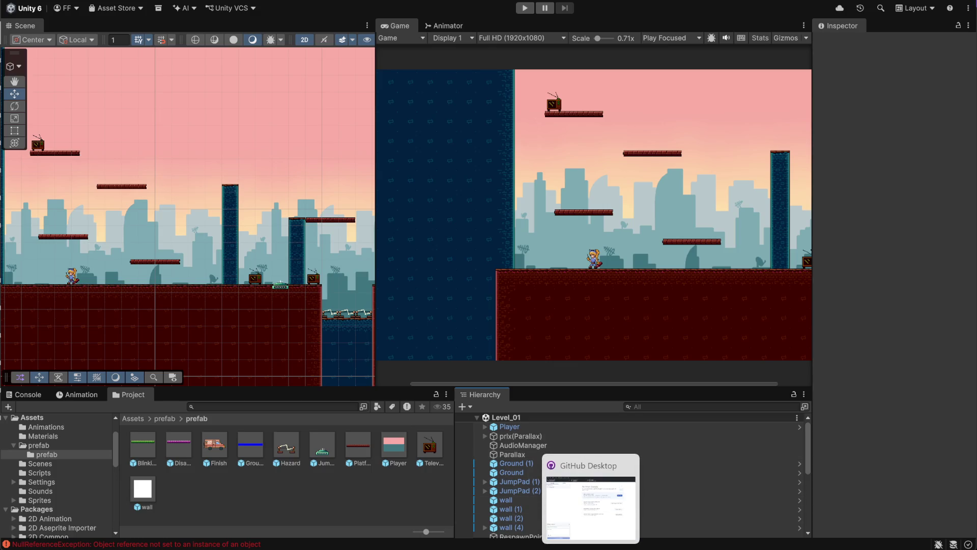
left_click(591, 509)
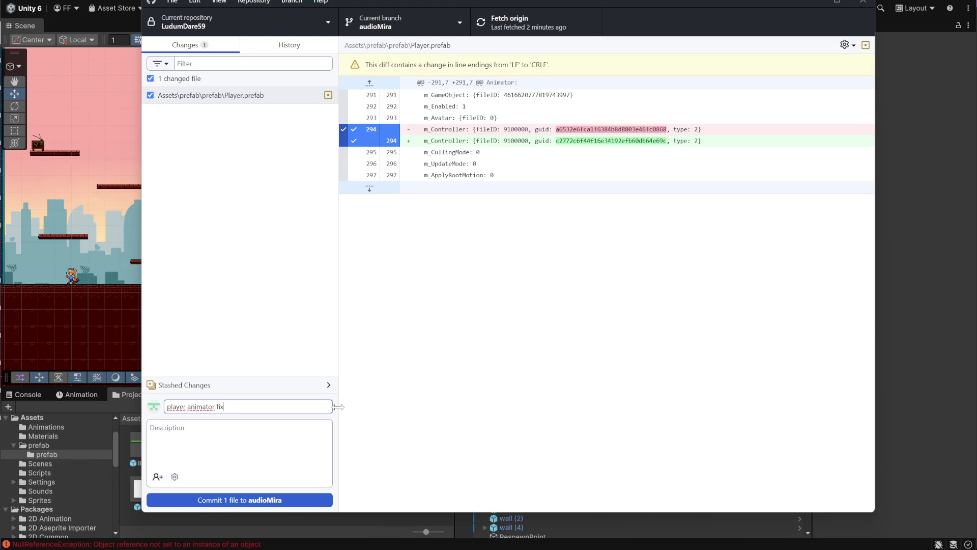
left_click(265, 500)
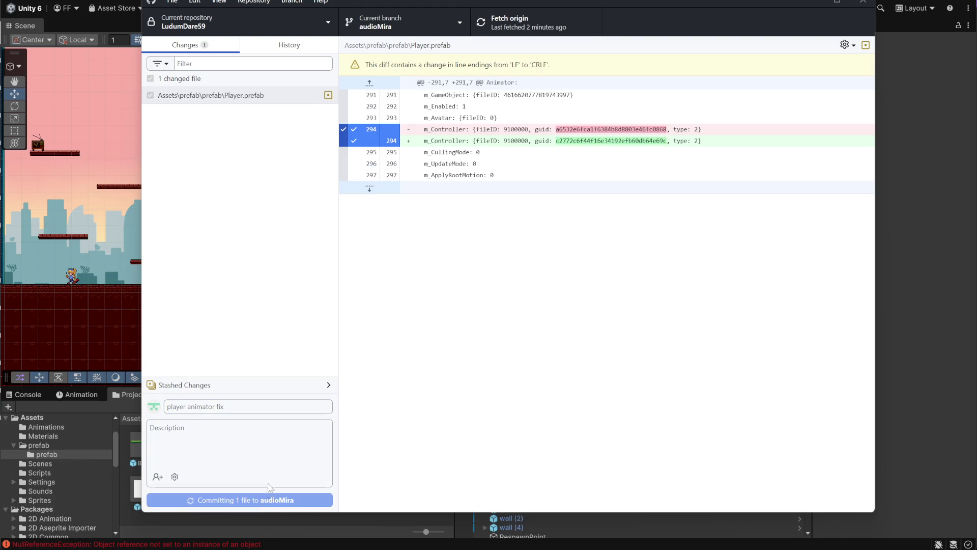
left_click(513, 24)
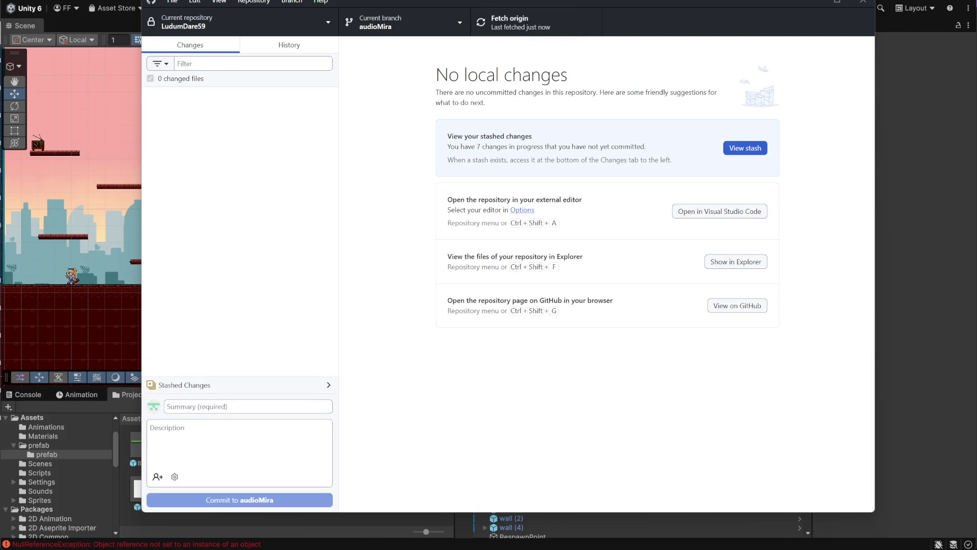
key("alt+Tab")
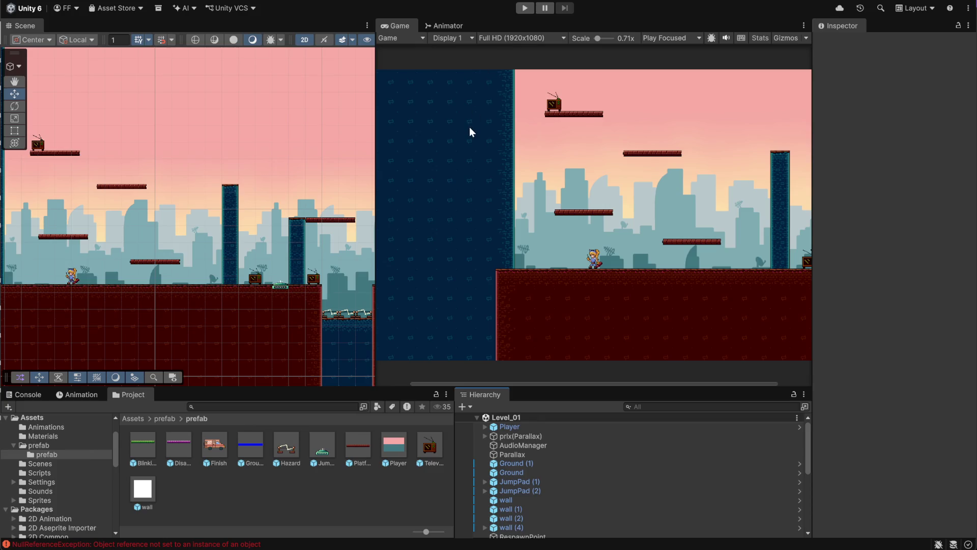
Step: Check the console error's stack trace, clear the console, and start Play mode
left_click(34, 397)
left_click(105, 427)
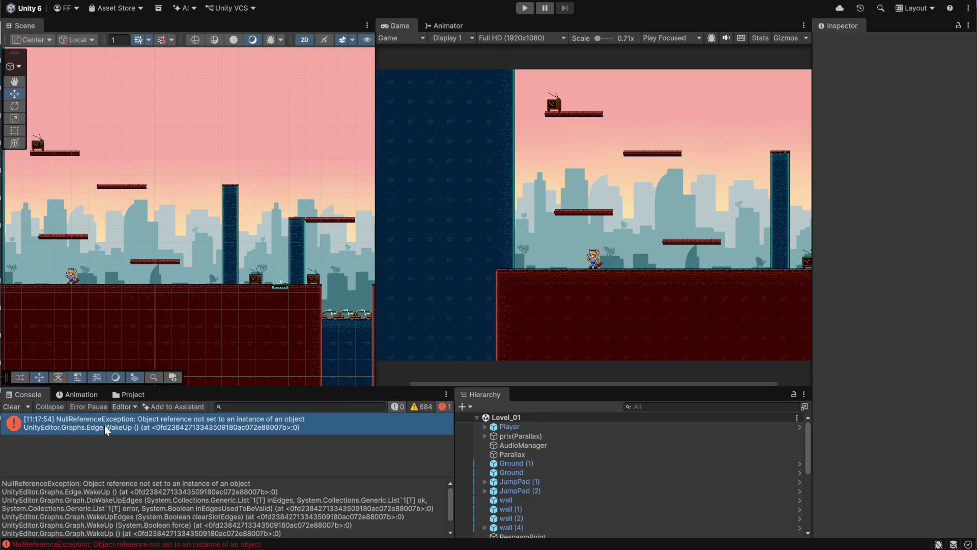
left_click(13, 406)
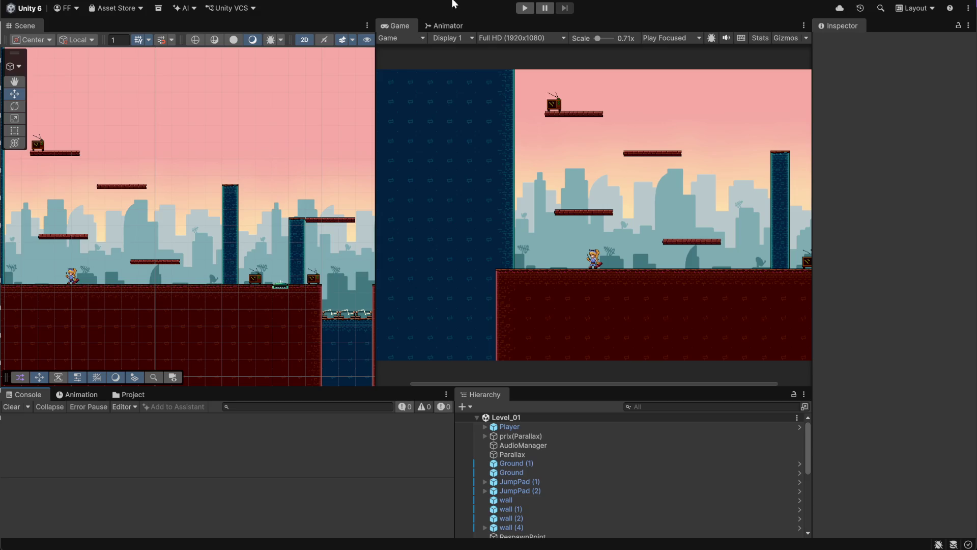
left_click(521, 10)
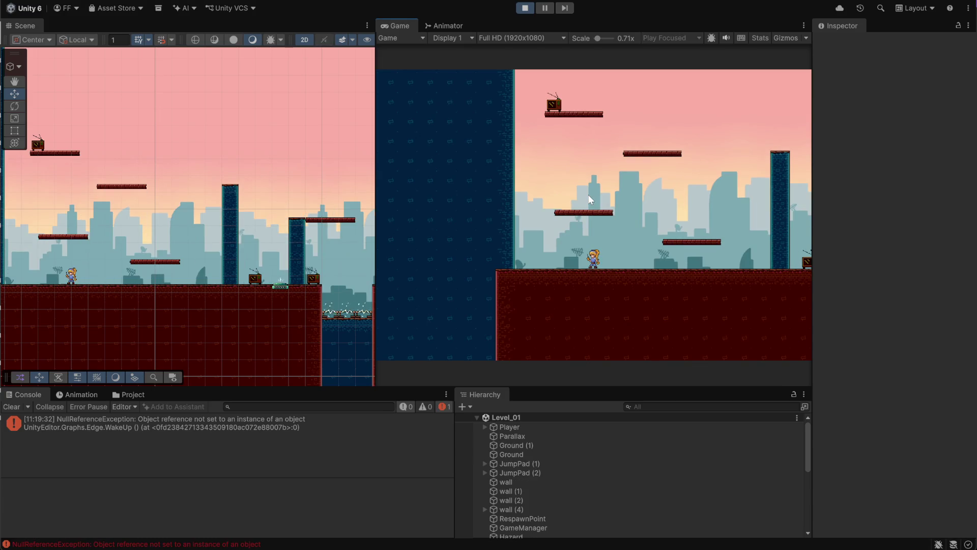
Step: Run and jump through Level_01's upper platforms, past the TV and both blue towers
key("d")
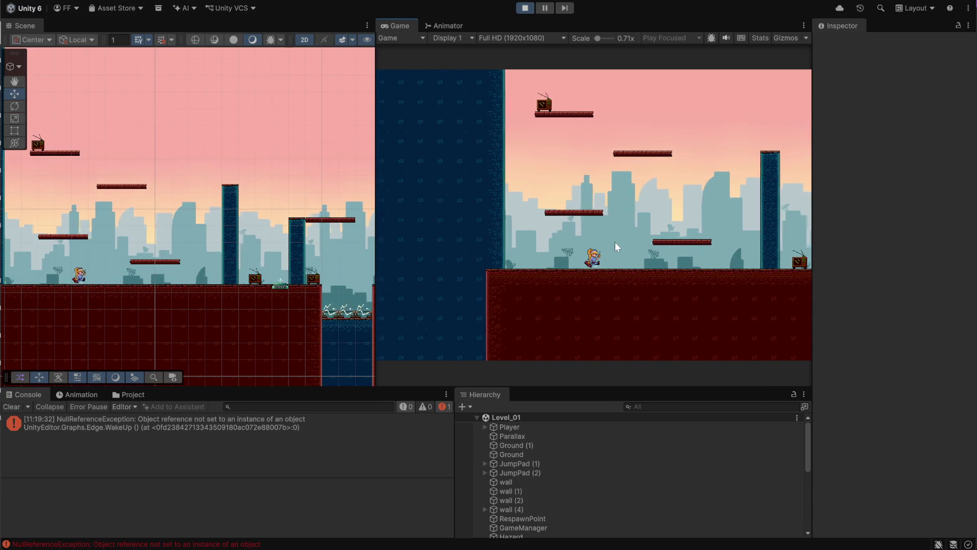
key("space")
key("a")
key("space")
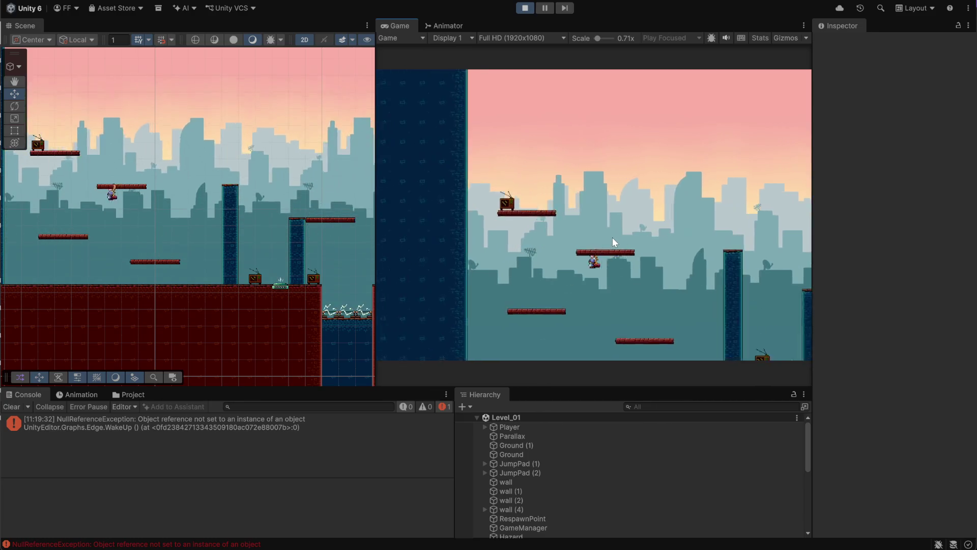
key("a")
key("space")
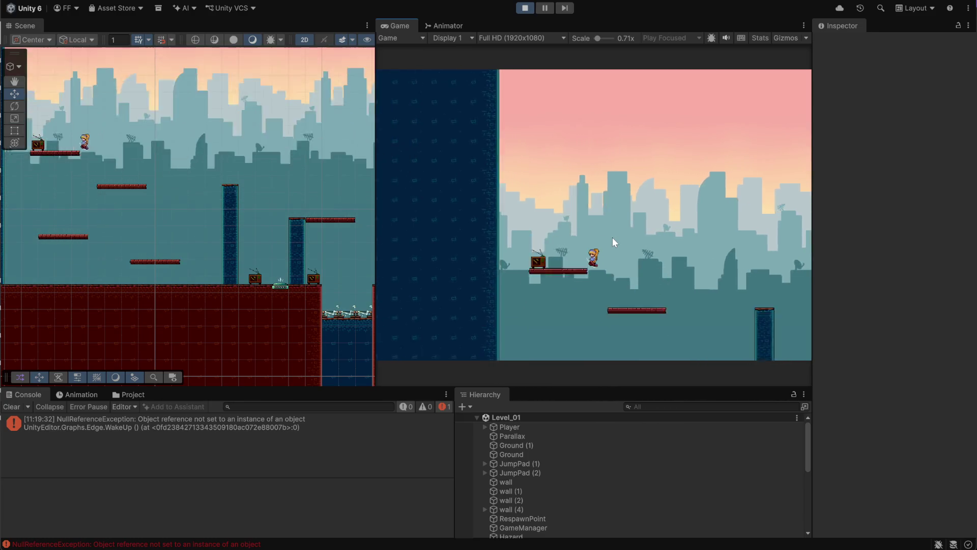
key("d")
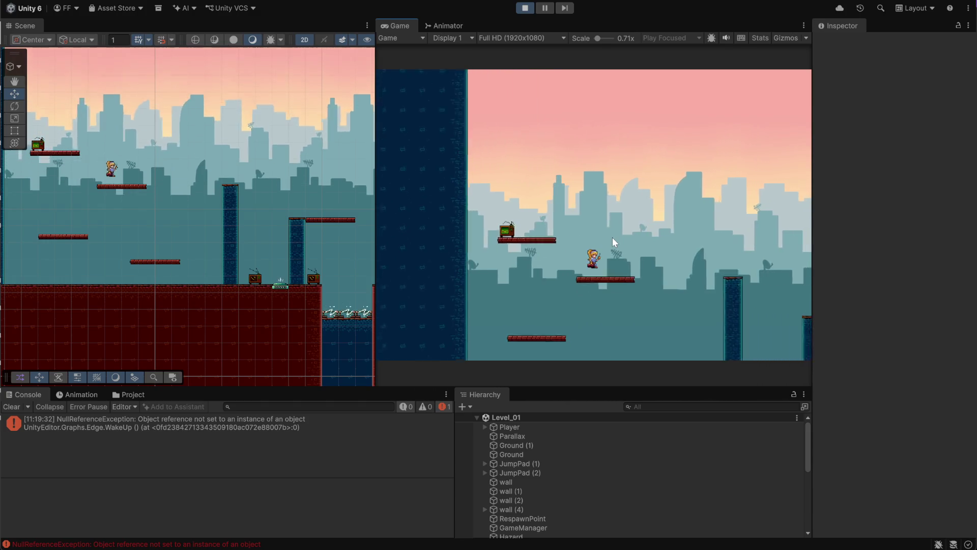
key("space")
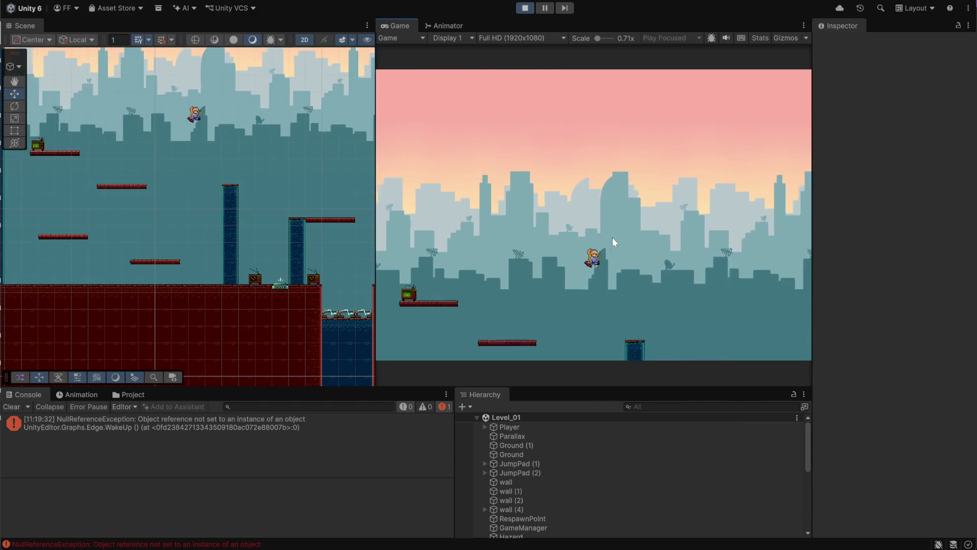
key("d")
key("space")
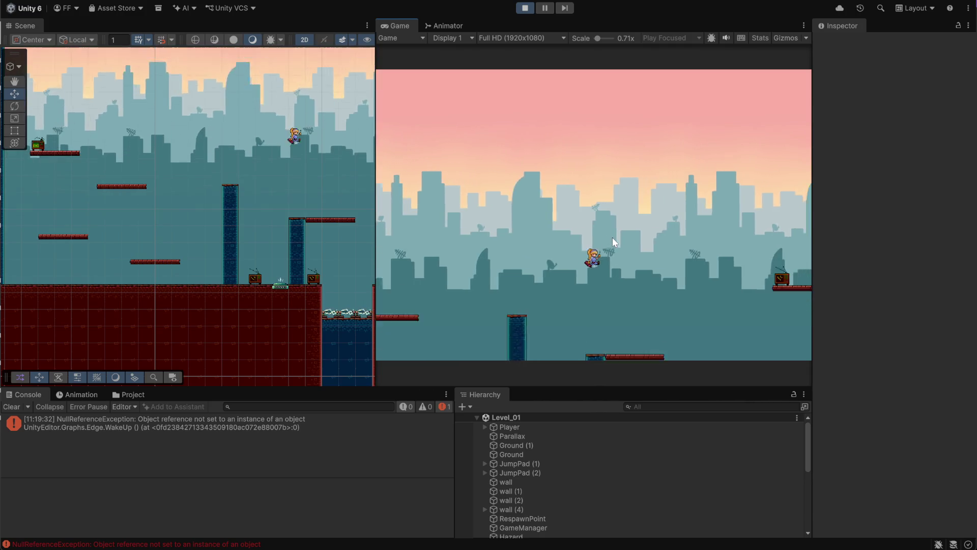
key("a")
key("space")
key("d")
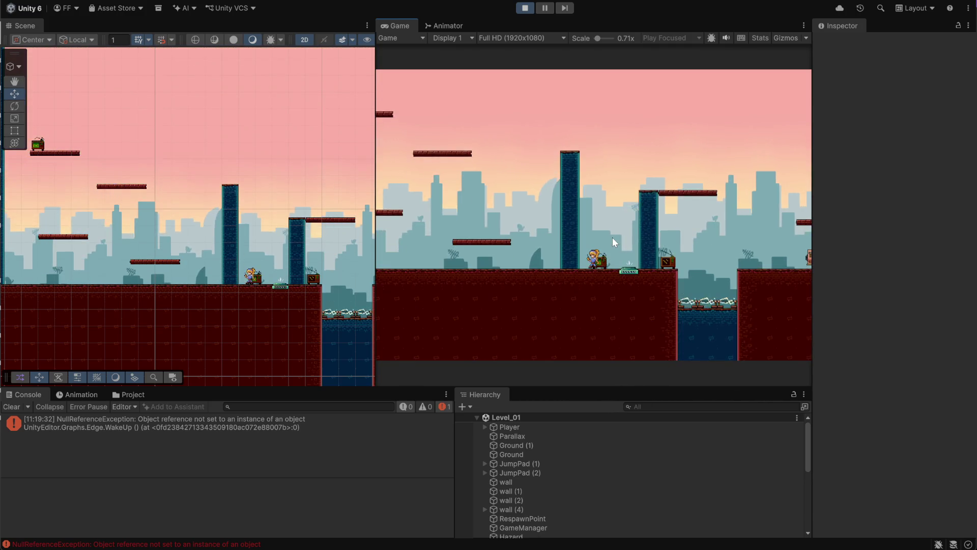
Step: Cross the remaining platforms, drop beside the van, and walk in to finish Level_01
key("d")
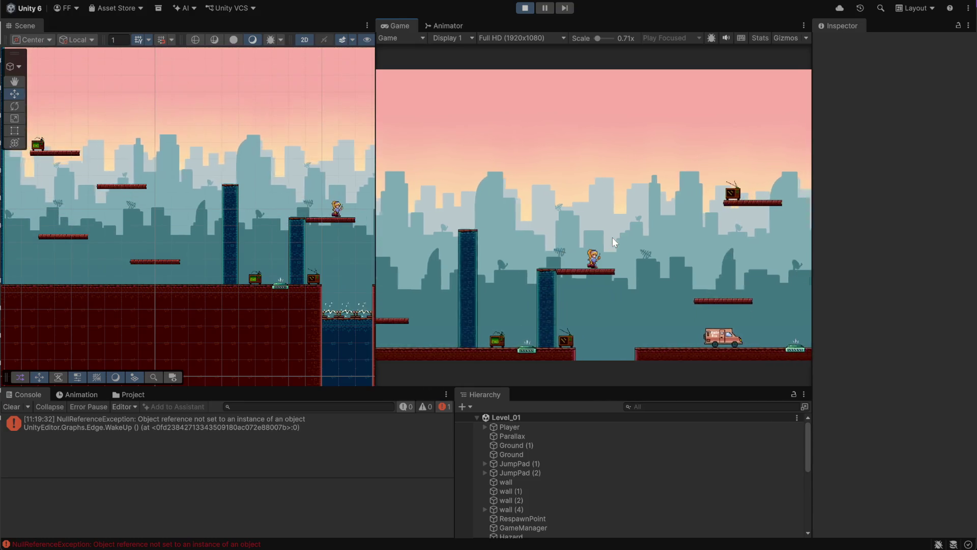
key("space")
key("space")
key("a")
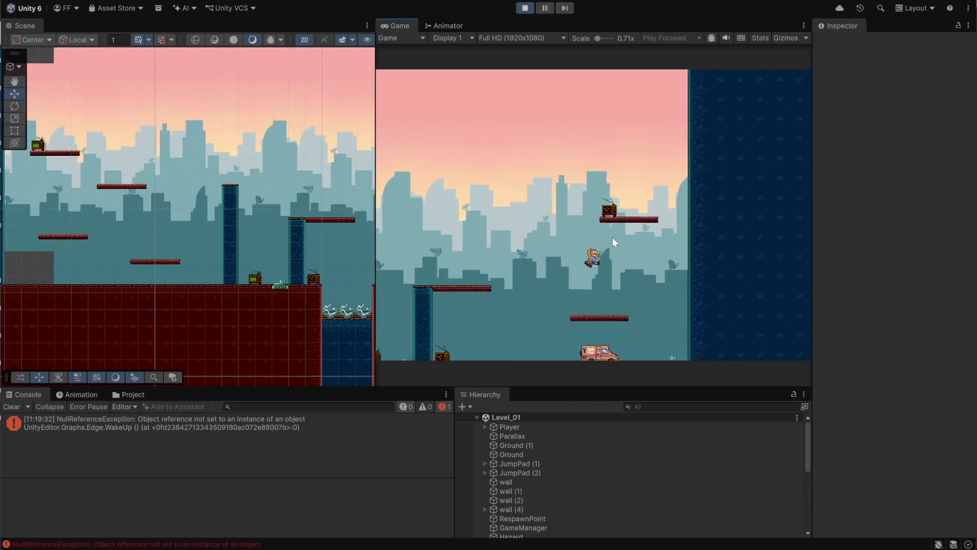
key("d")
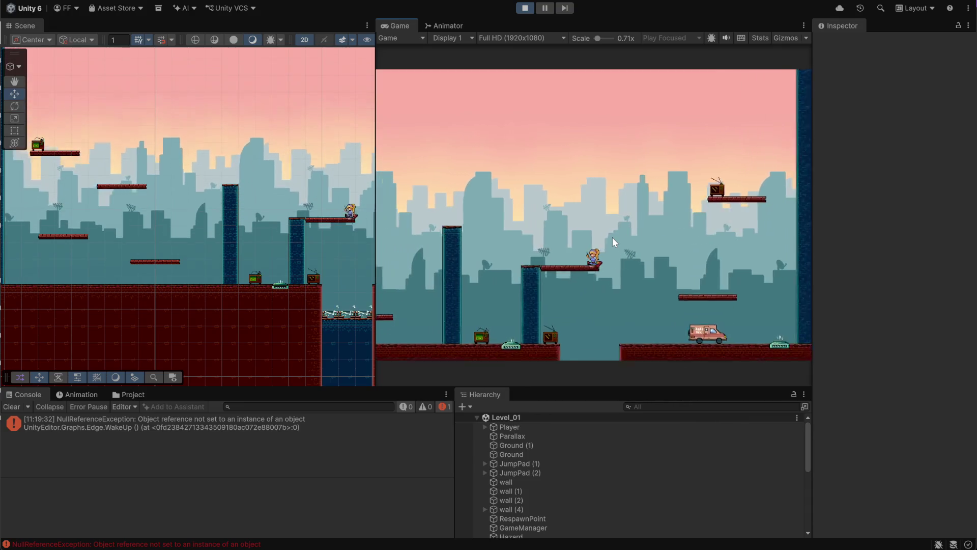
key("a")
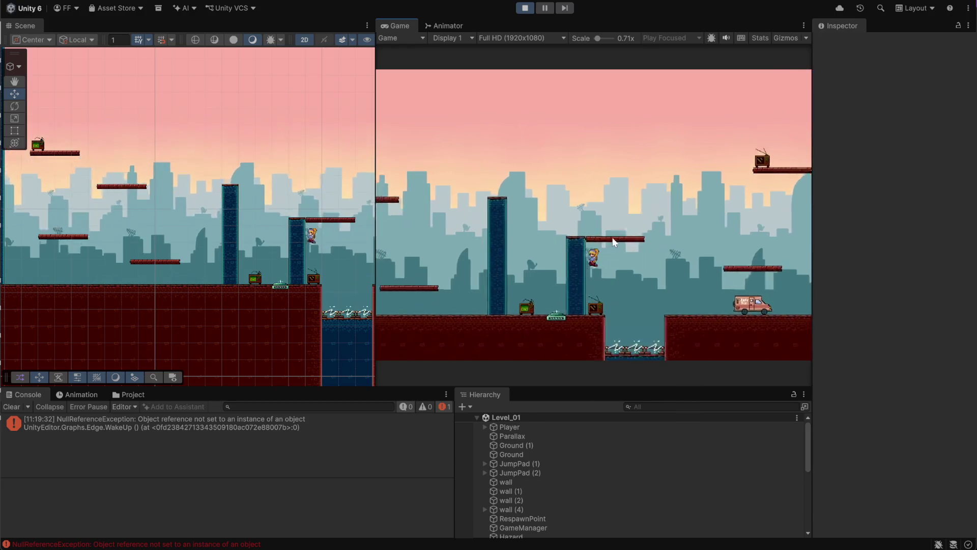
key("d")
key("d")
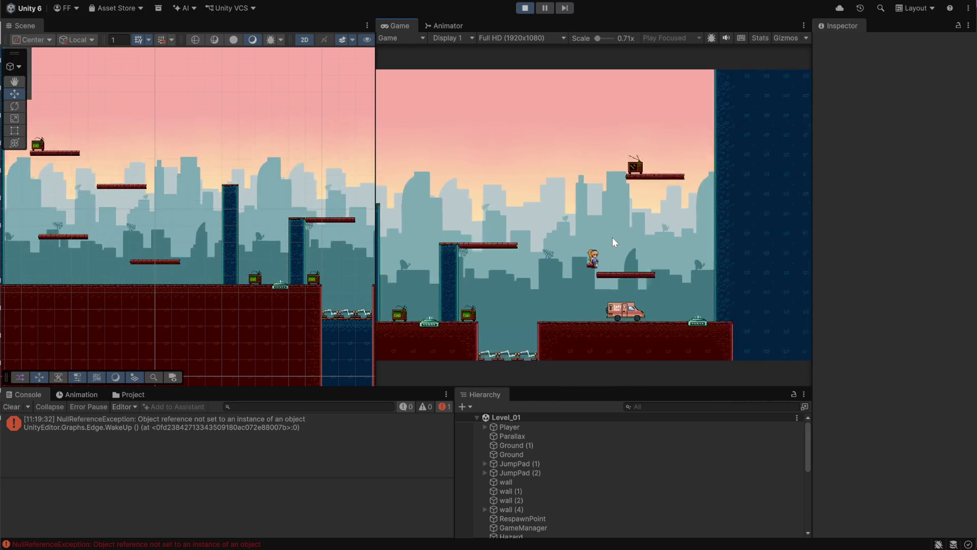
key("a")
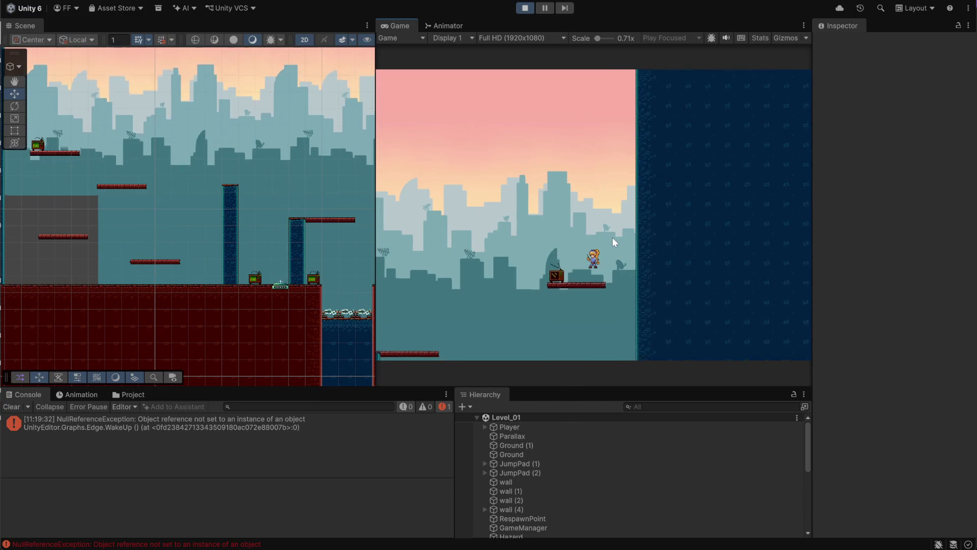
key("a")
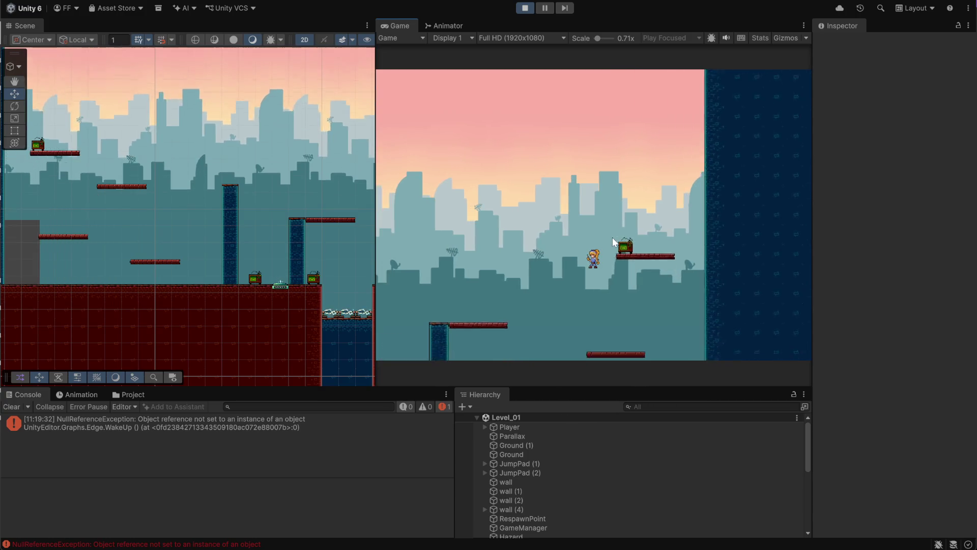
key("d")
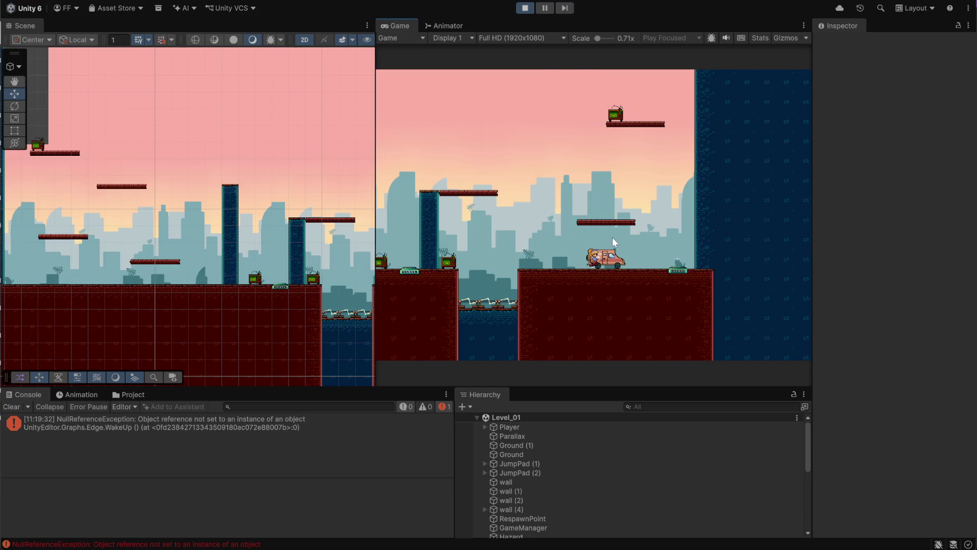
Step: Jump up Level_02's purple and higher platforms until Level_03 loads
key("a")
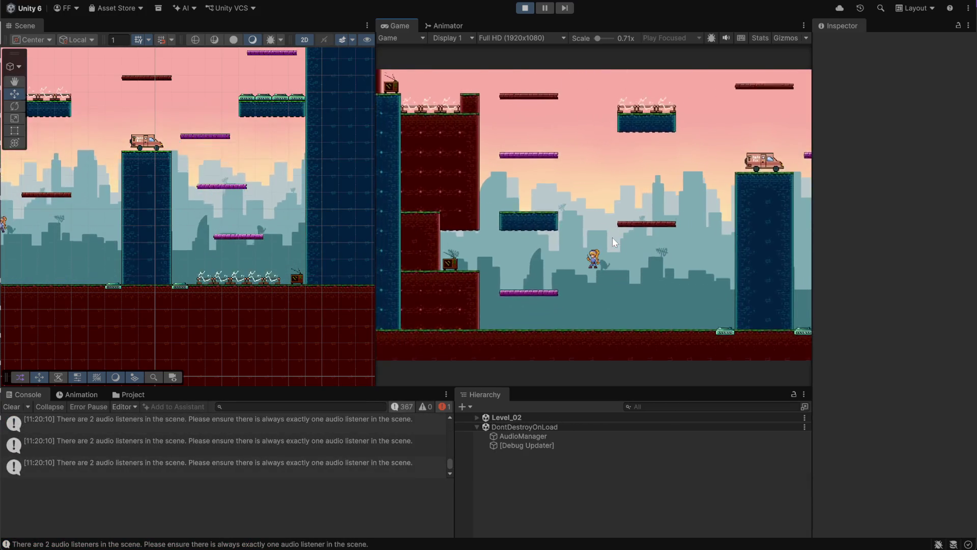
key("space")
key("d")
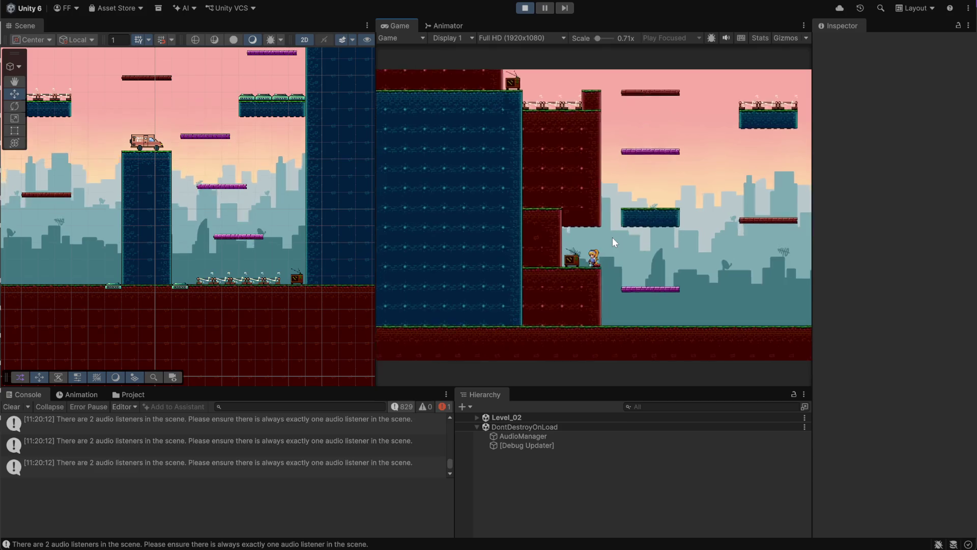
key("space")
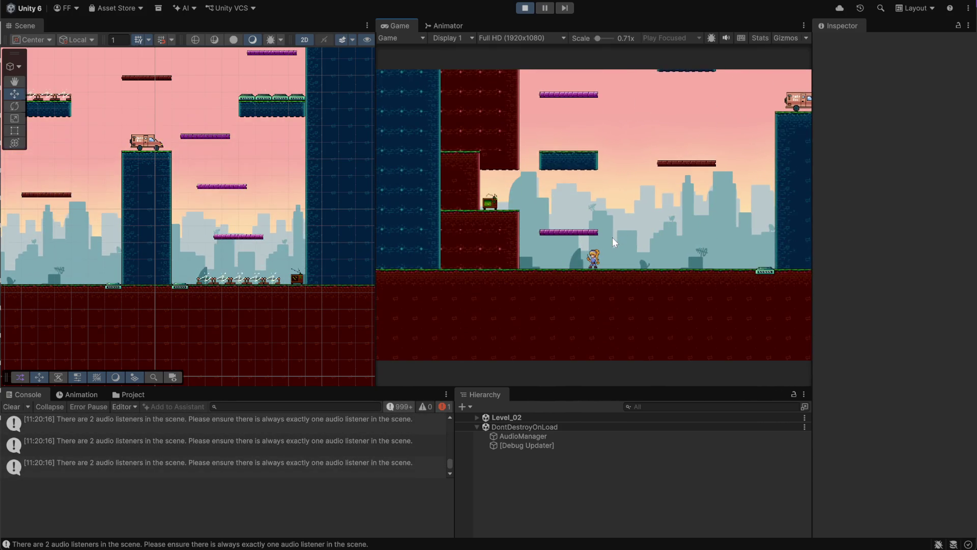
key("d")
key("a")
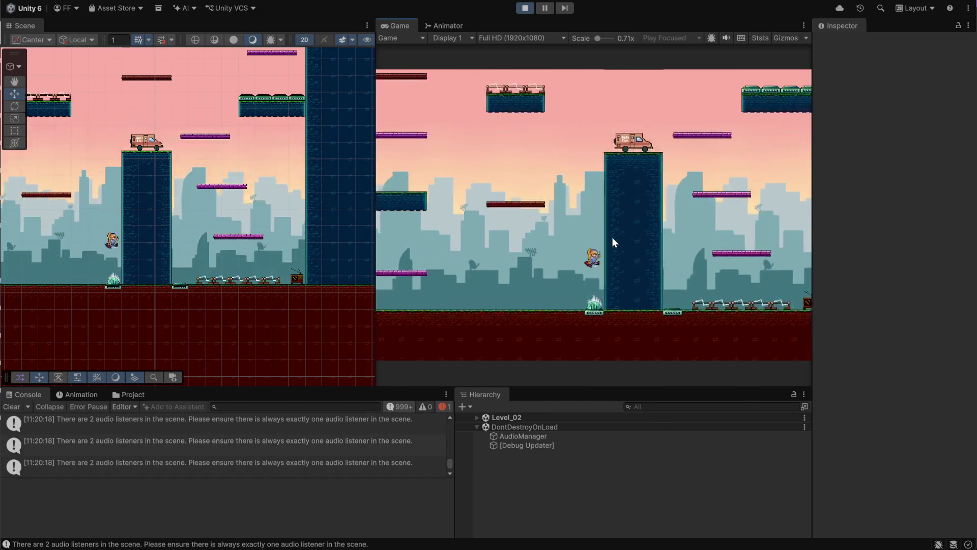
key("space")
key("a")
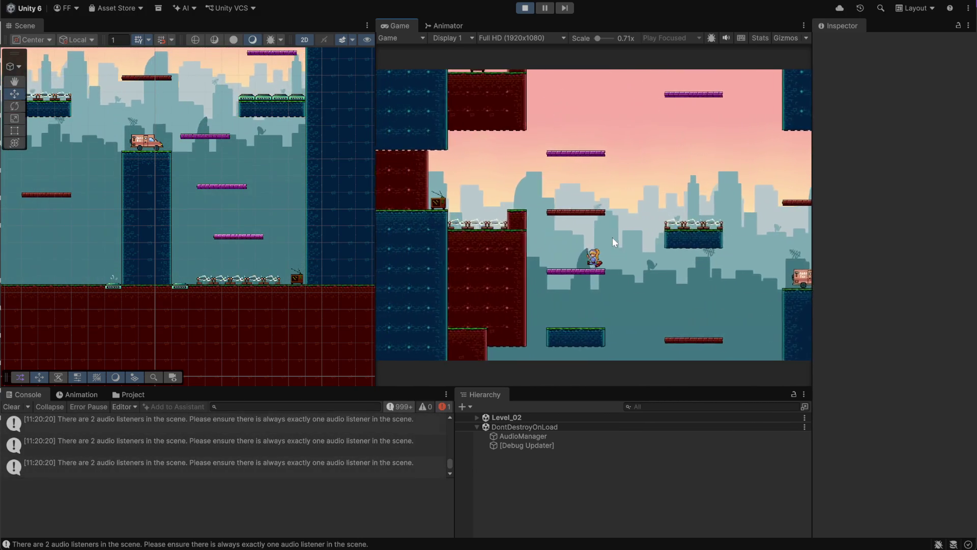
key("a")
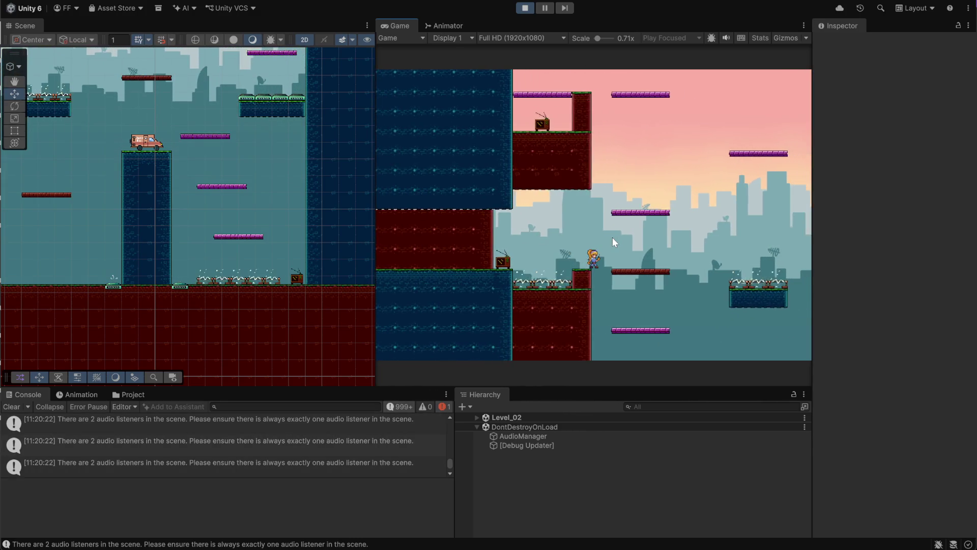
key("d")
key("space")
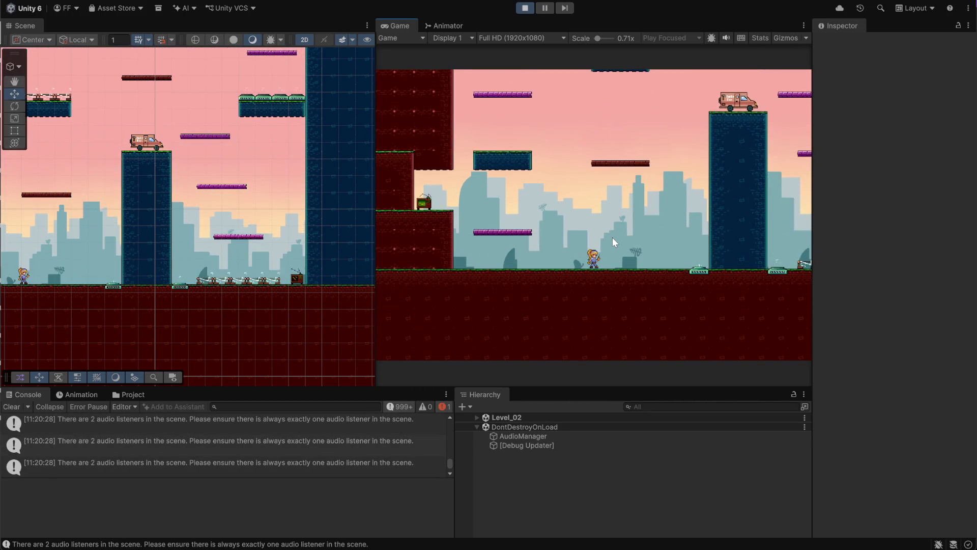
key("space")
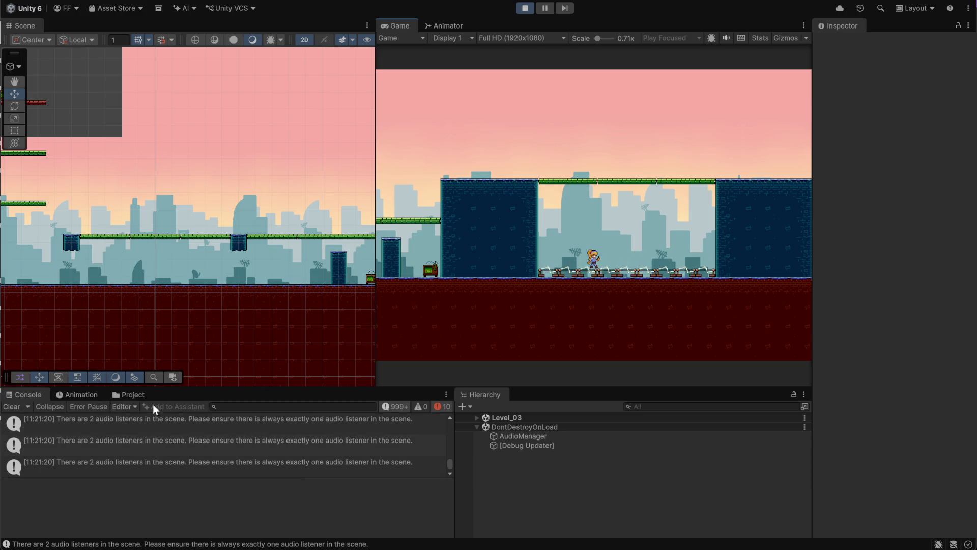
Step: Filter the Console to errors and read the GameManager unassigned-player error's stack trace
left_click(395, 407)
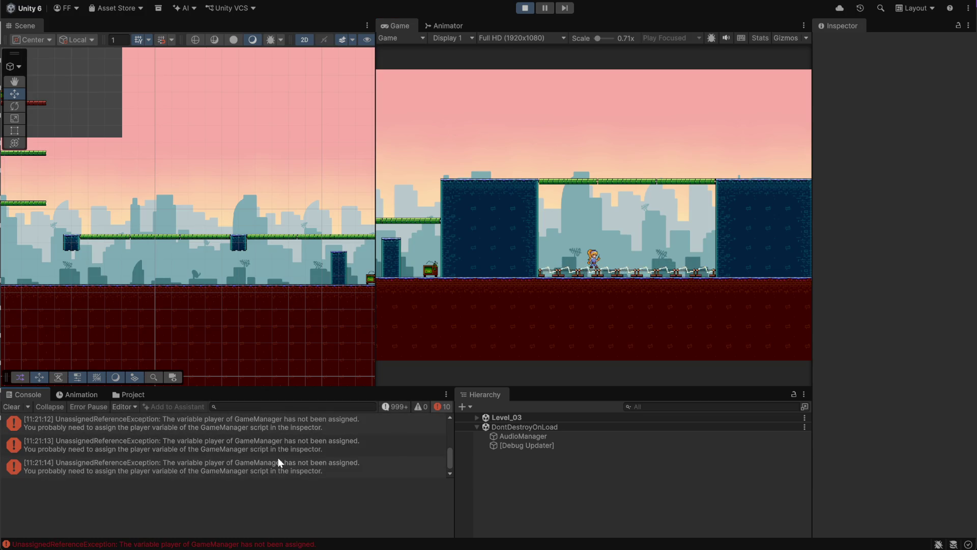
left_click(266, 443)
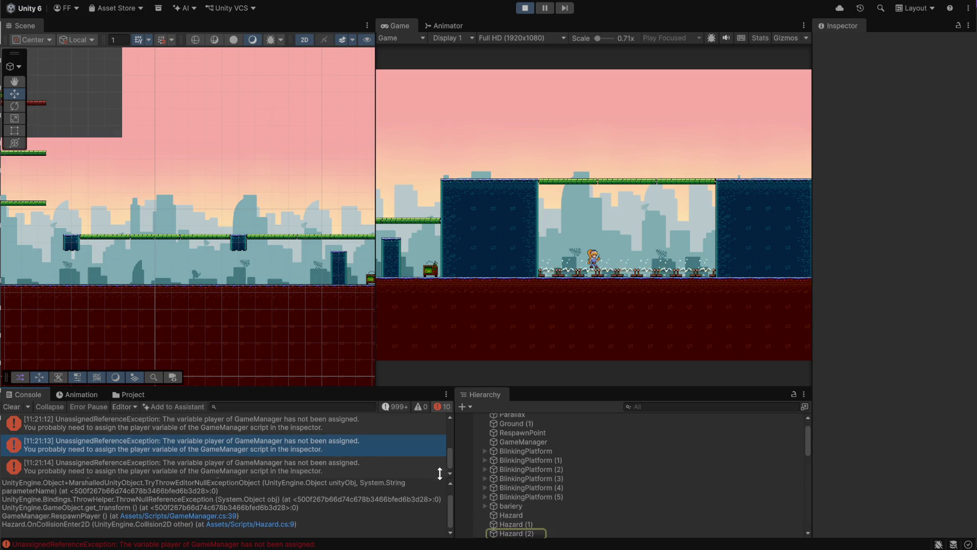
scroll(560, 504, "up", 2)
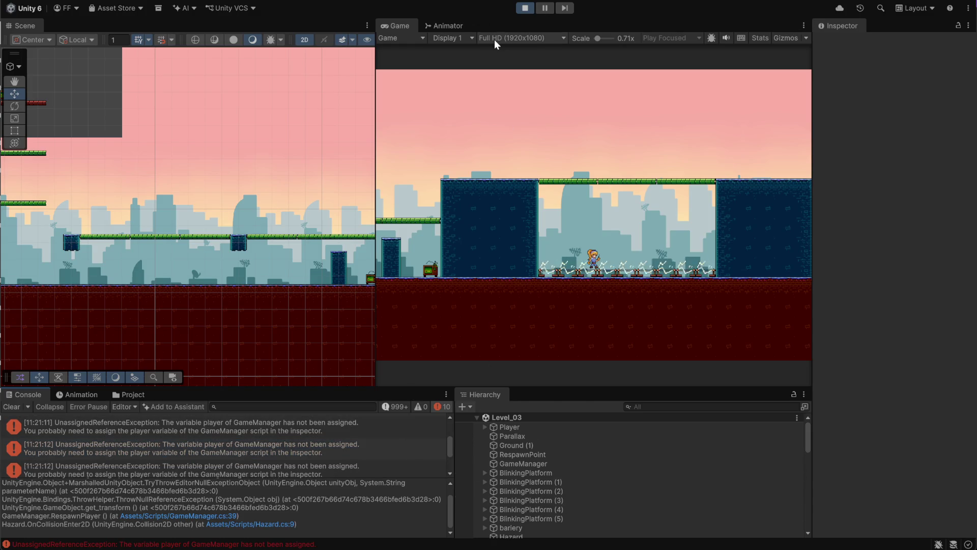
Step: Stop play-testing back at Level_01 and widen the Game view beside the Scene view
left_click(525, 8)
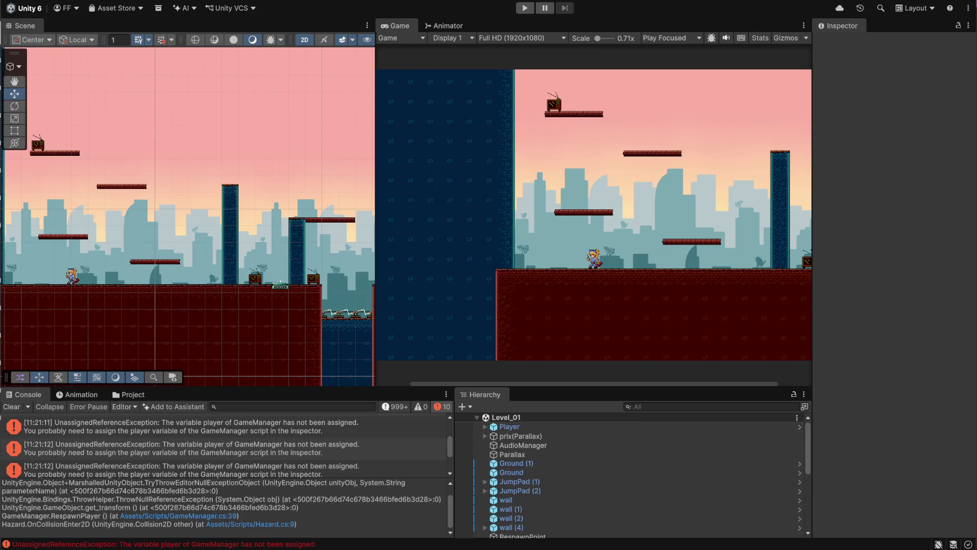
scroll(650, 287, "down", 2)
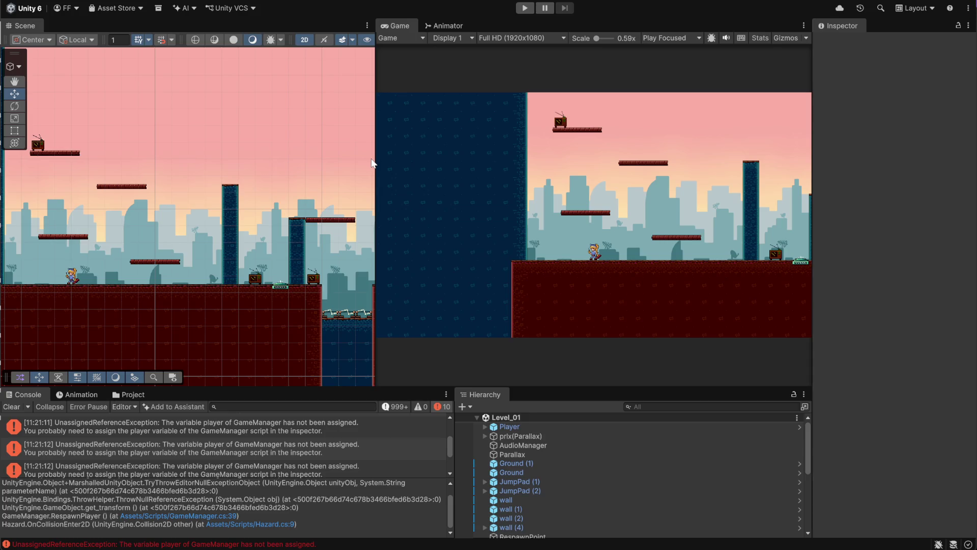
mouse_move(374, 162)
left_mouse_down()
mouse_move(261, 164)
mouse_move(302, 164)
left_mouse_up()
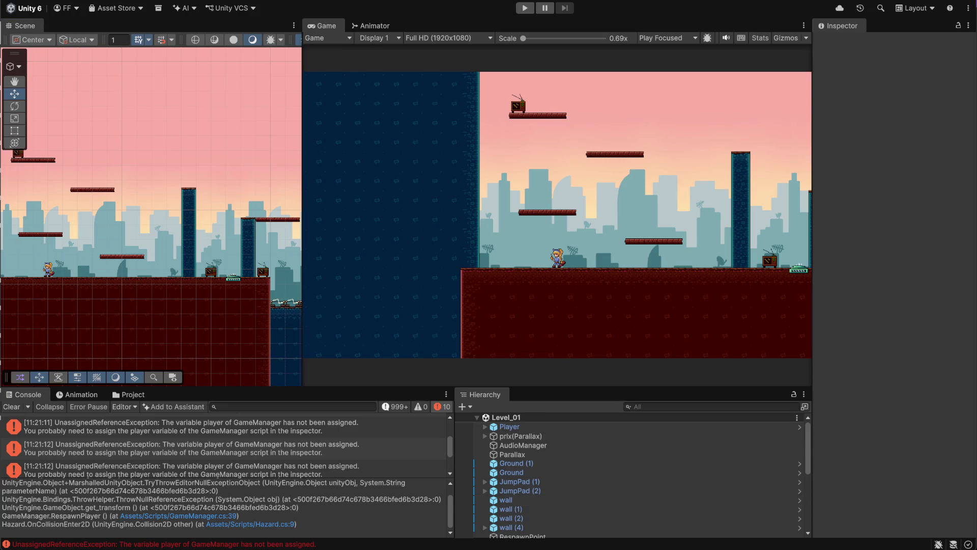
left_click(517, 506)
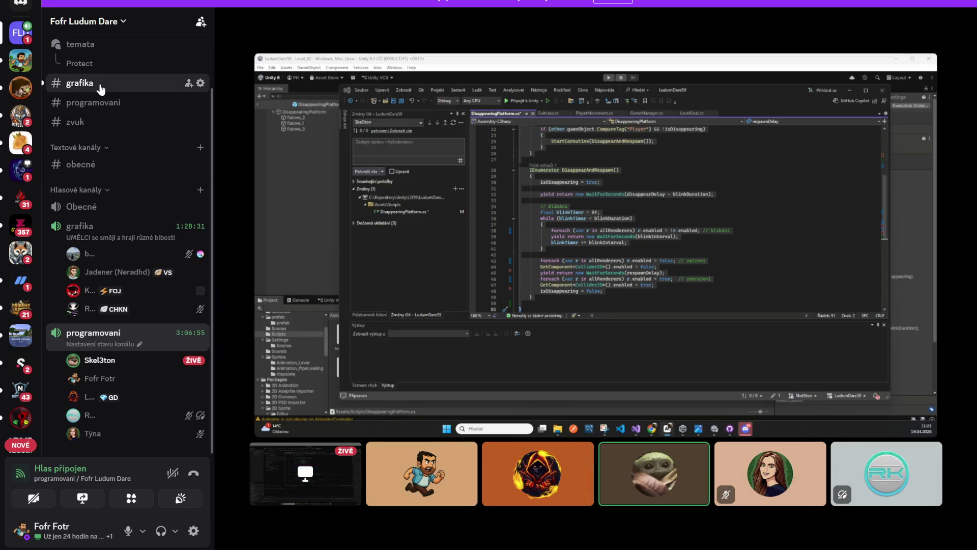
Step: Read the newest #grafika posts, highlighting the 11:17 note about the Pause sprite splitting, then return to Unity
left_click(98, 84)
scroll(467, 359, "down", 10)
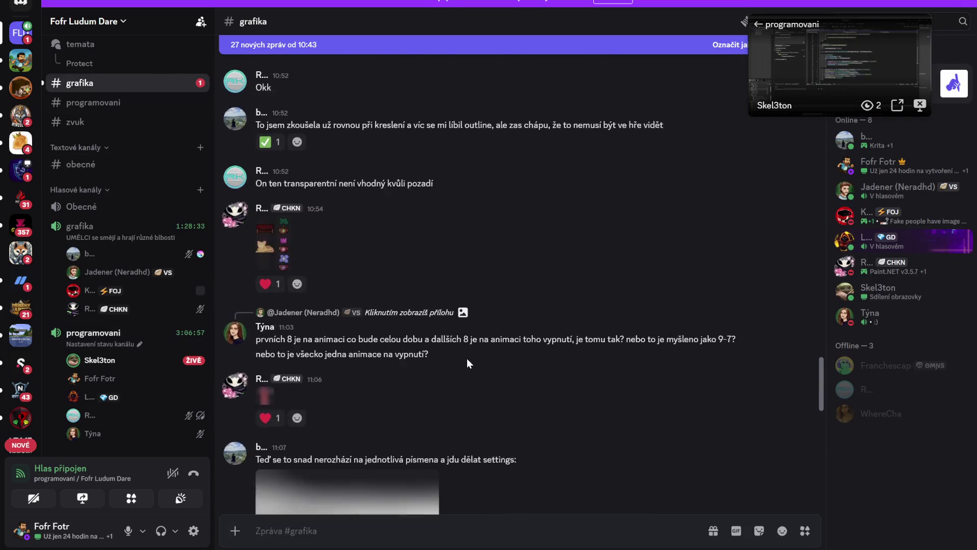
scroll(467, 361, "down", 4)
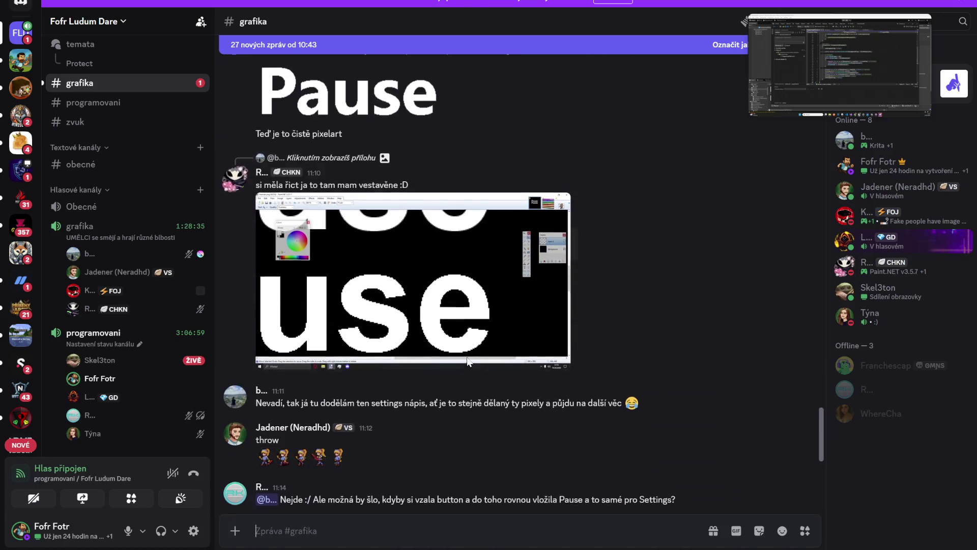
scroll(468, 361, "up", 6)
scroll(467, 362, "down", 15)
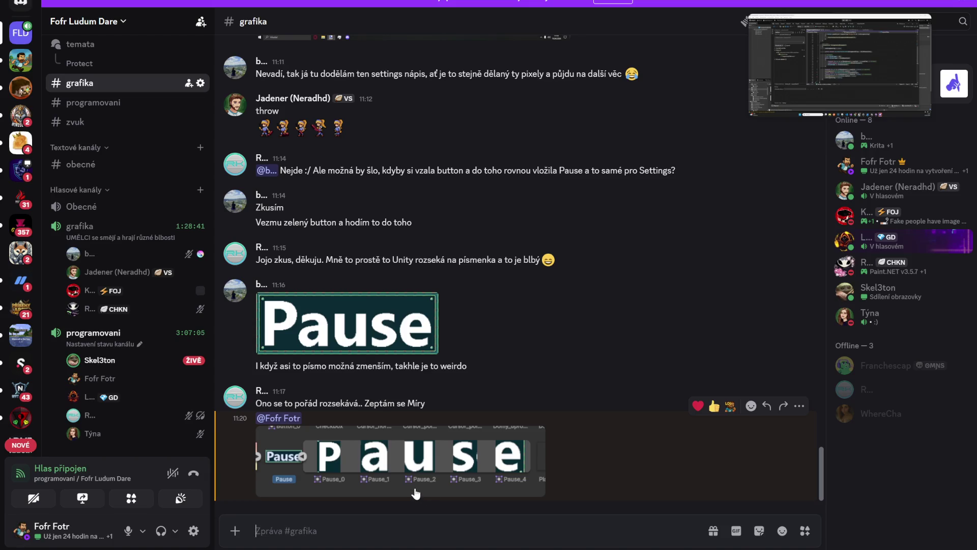
left_click_drag(255, 403, 360, 403)
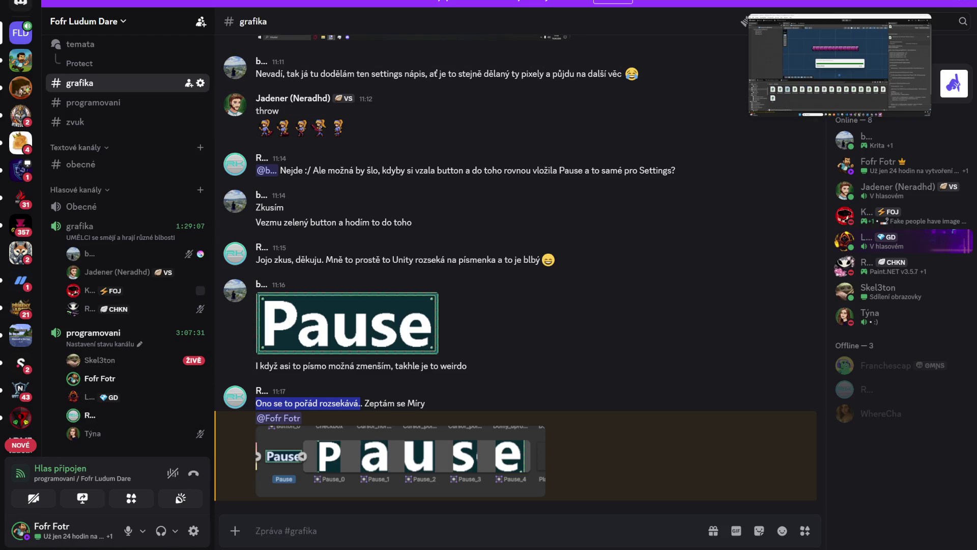
key("alt+Tab")
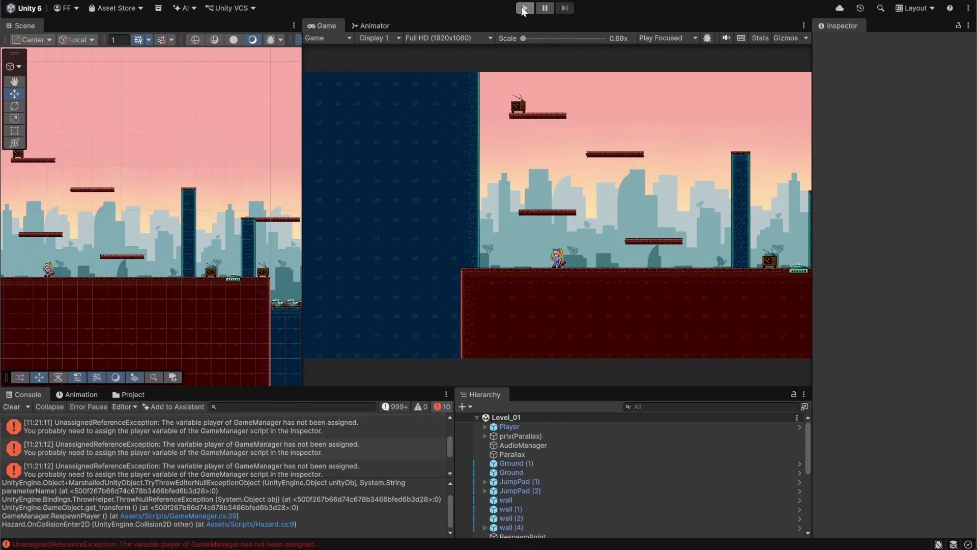
Step: Play Level_01, jumping past the wall and pillar and running right onto the van roof
left_click(525, 8)
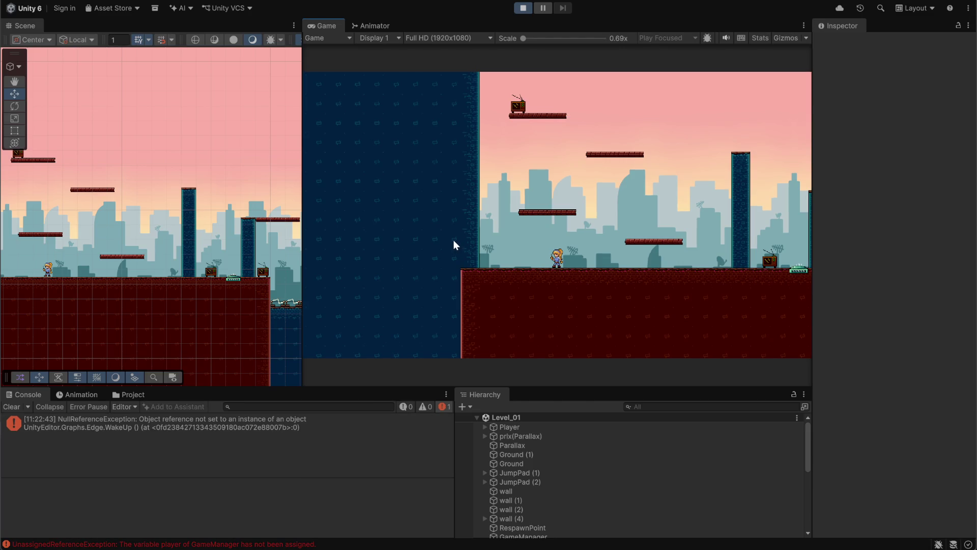
key("space")
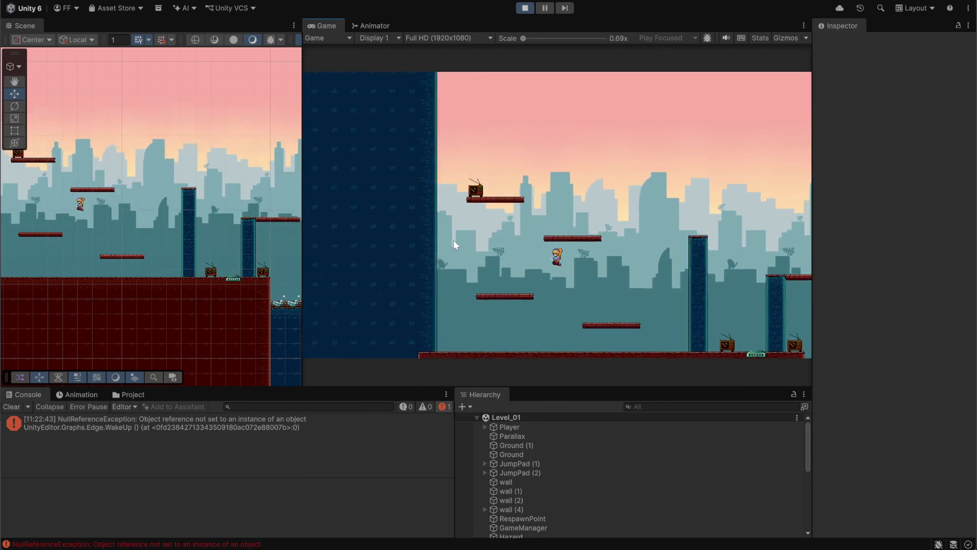
key("d")
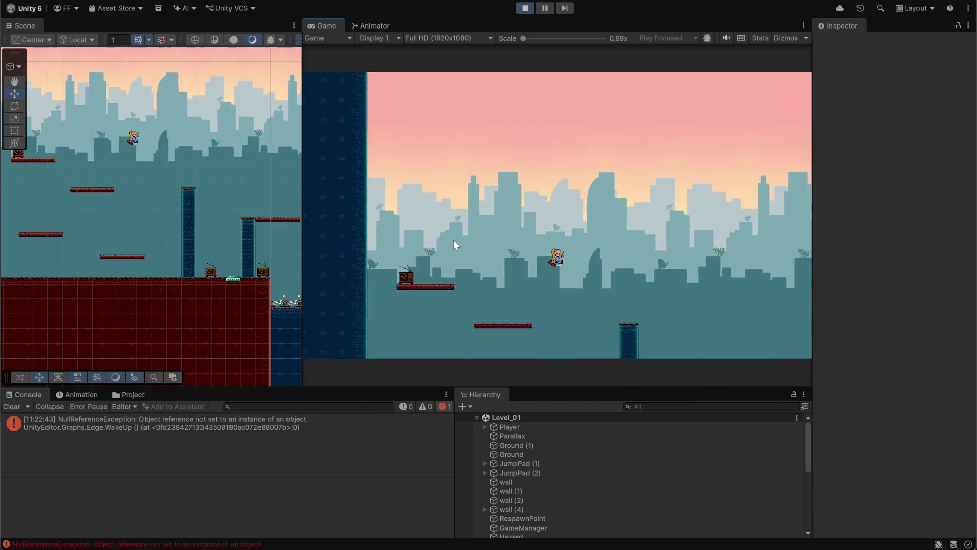
key("d")
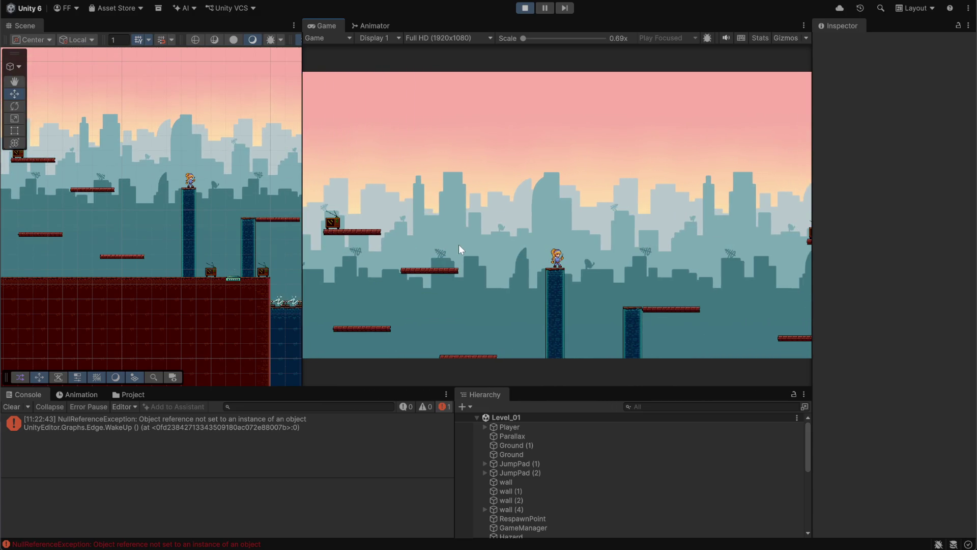
key("space")
key("d")
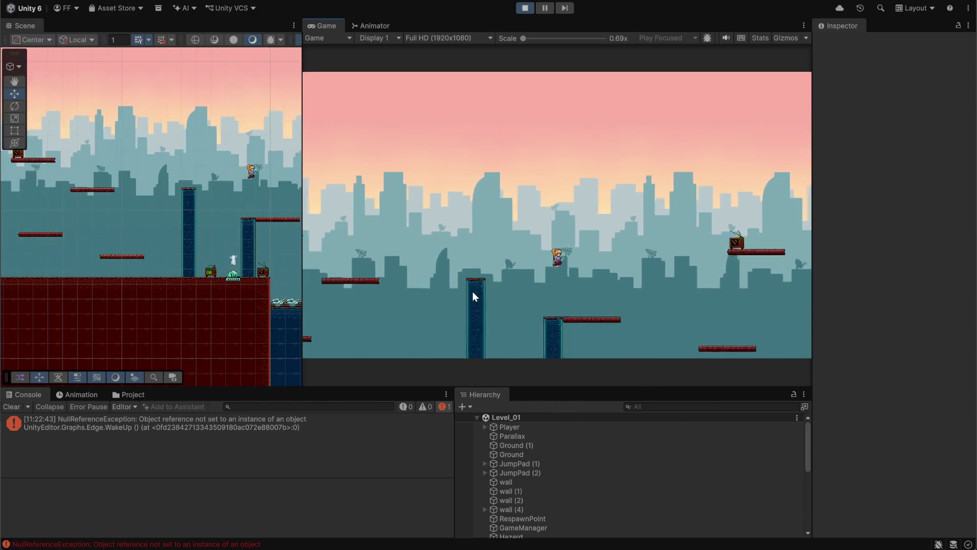
key("d")
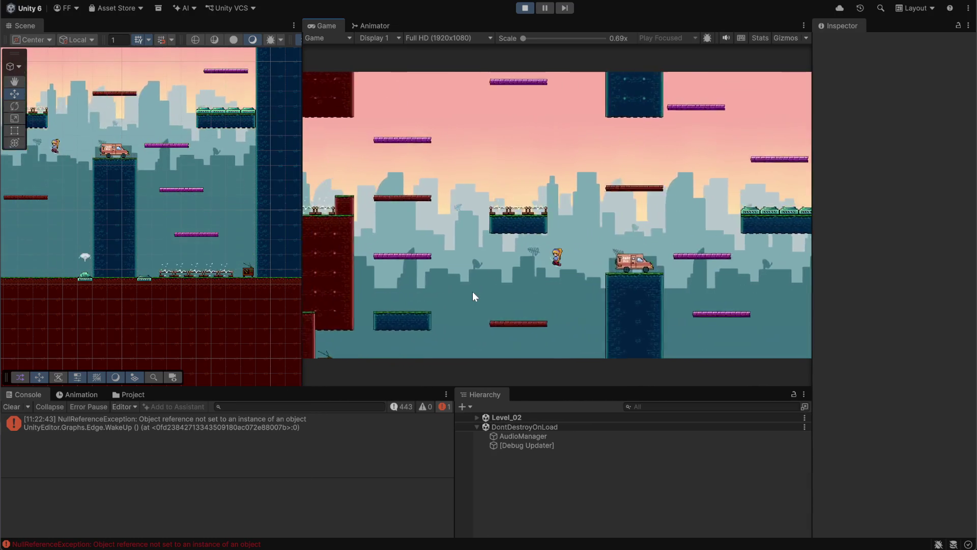
key("d")
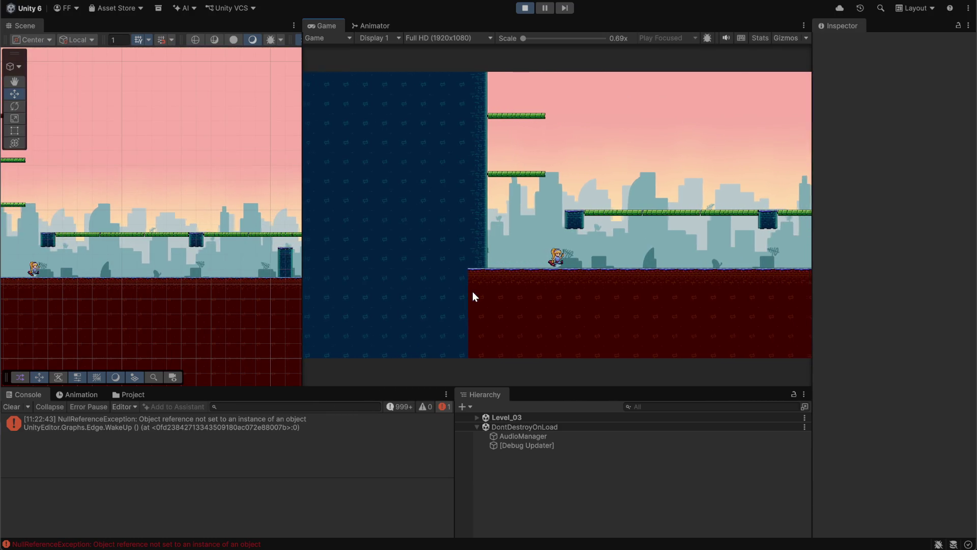
Step: Select the Player among overlapping objects and drag it up and far right onto the upper platforms
key("d")
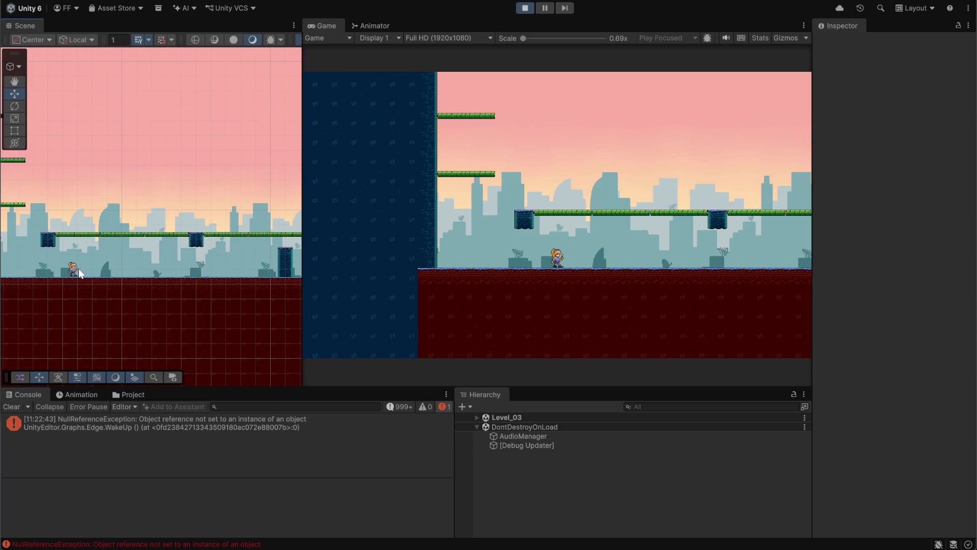
left_click(78, 270)
left_click(76, 271)
left_click(75, 273)
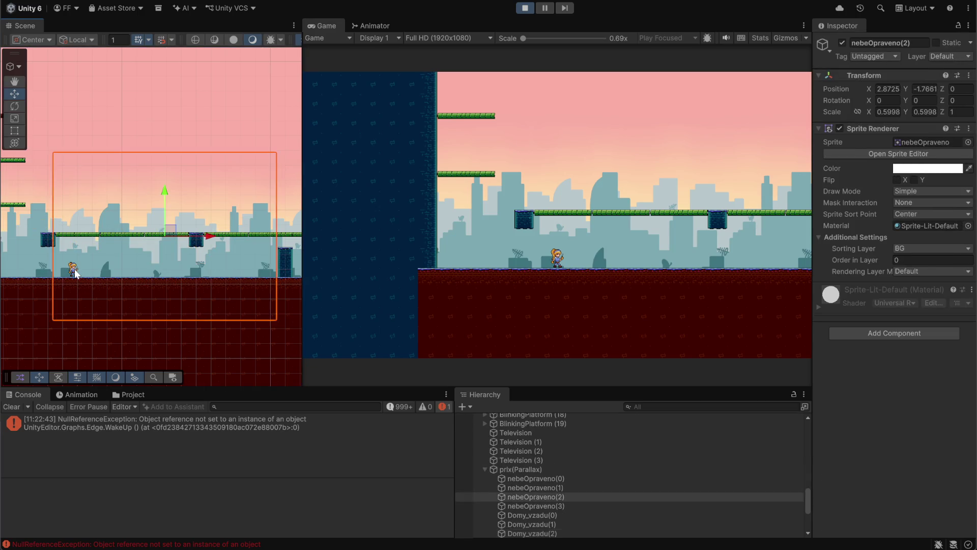
left_click(75, 272)
left_click(73, 271)
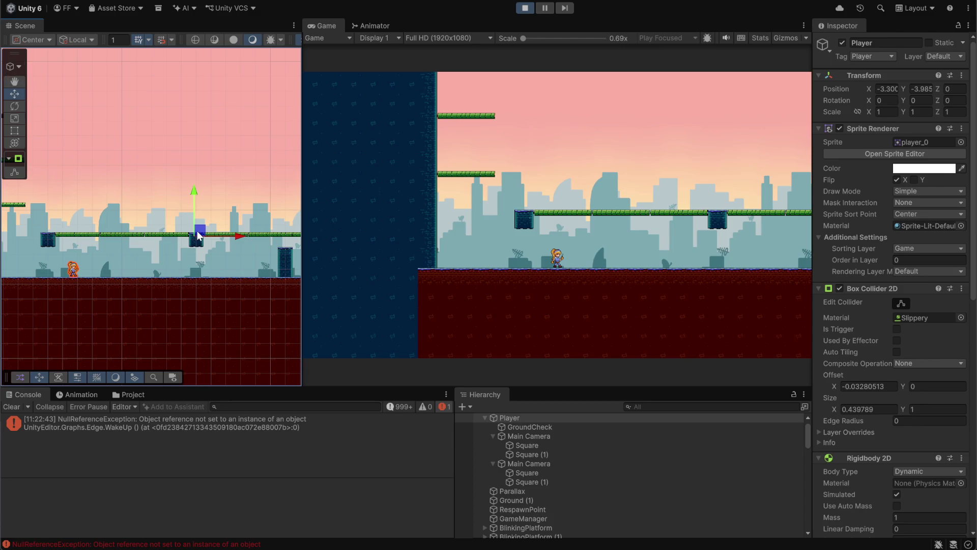
mouse_move(198, 236)
left_mouse_down()
mouse_move(203, 164)
mouse_move(529, 146)
mouse_move(807, 149)
mouse_move(799, 145)
mouse_move(930, 120)
mouse_move(209, 136)
mouse_move(173, 164)
mouse_move(315, 128)
mouse_move(326, 129)
mouse_move(288, 129)
mouse_move(282, 168)
mouse_move(626, 158)
left_mouse_up()
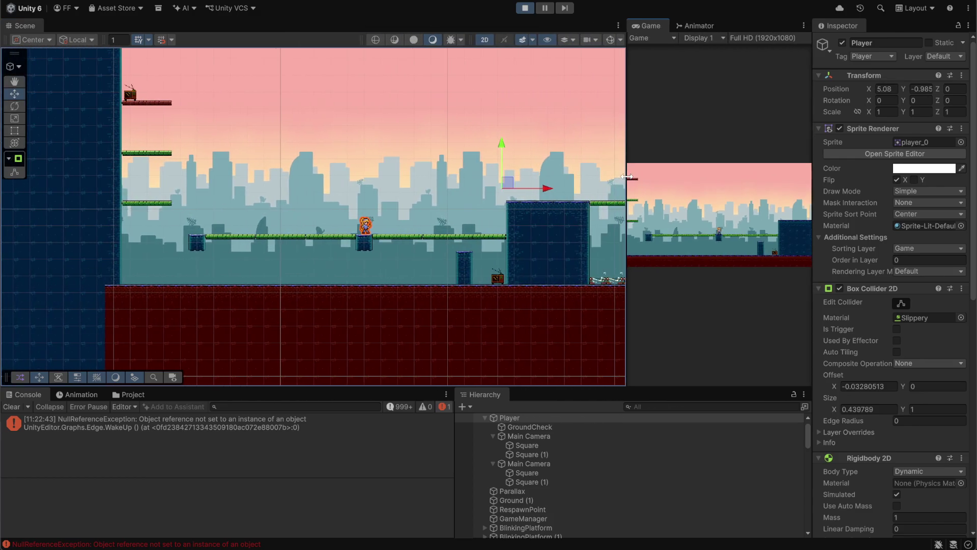
Step: Glance at GitHub Desktop, then bring Discord back to the front
key("alt+Tab")
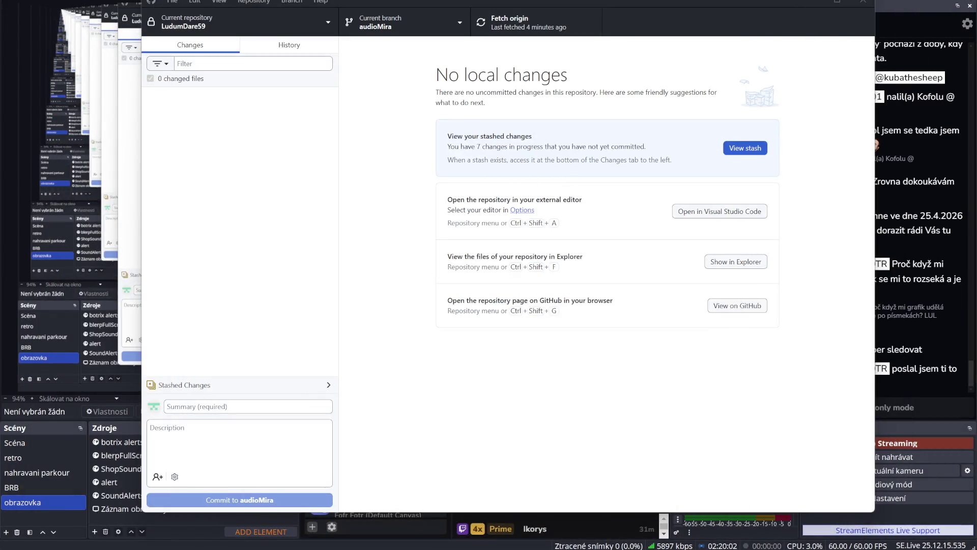
mouse_move(591, 547)
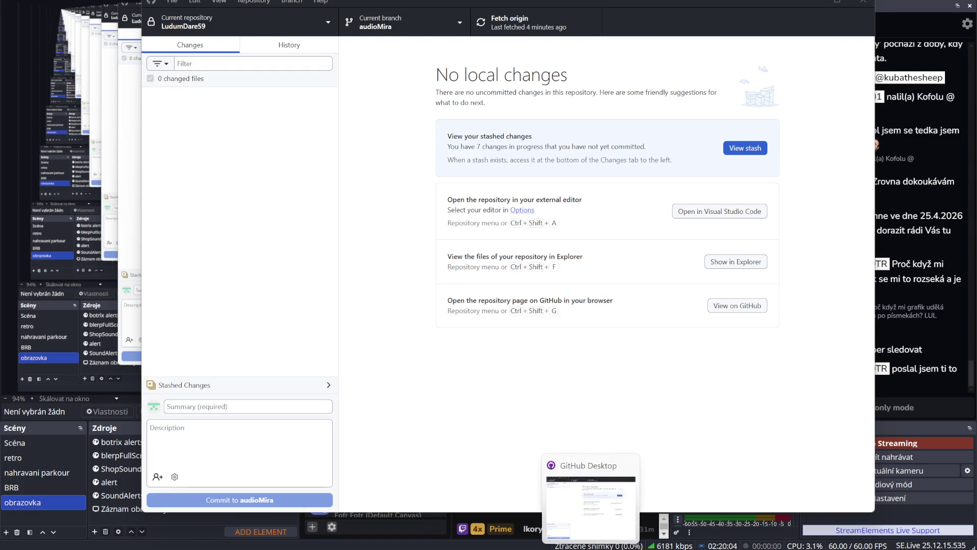
left_click(275, 524)
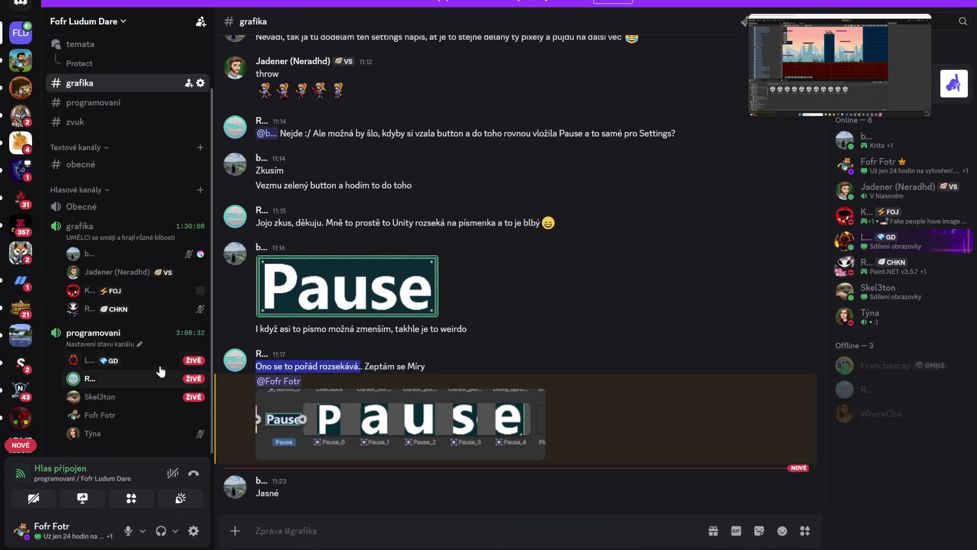
Step: Watch the teammate's live programovani stream showing the Pause texture in Multiple sprite mode
left_click(161, 379)
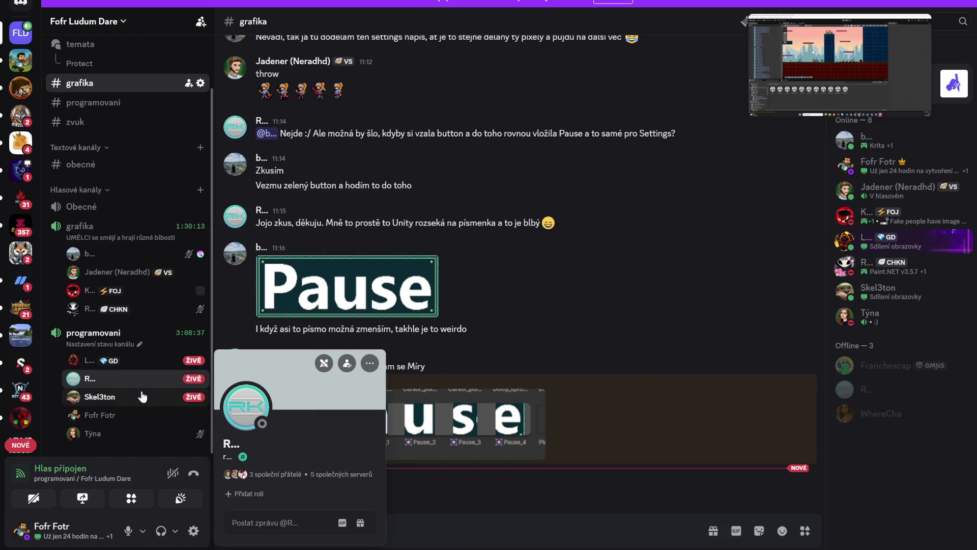
left_click(199, 388)
left_click(198, 388)
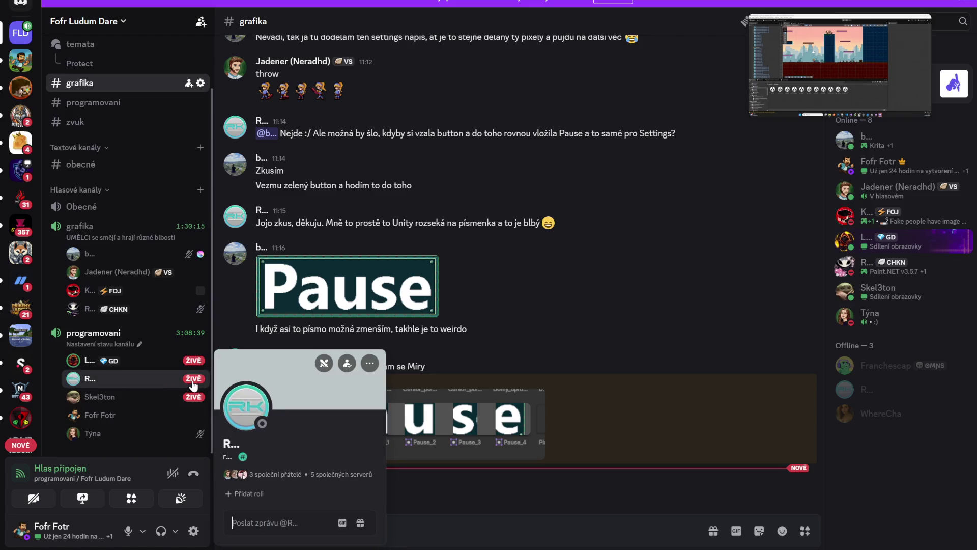
left_click(136, 381)
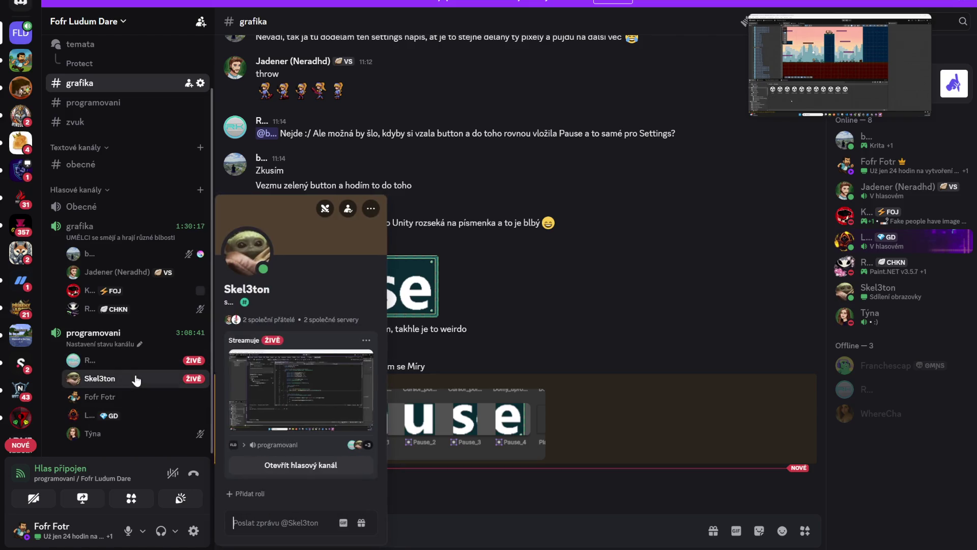
left_click(102, 360)
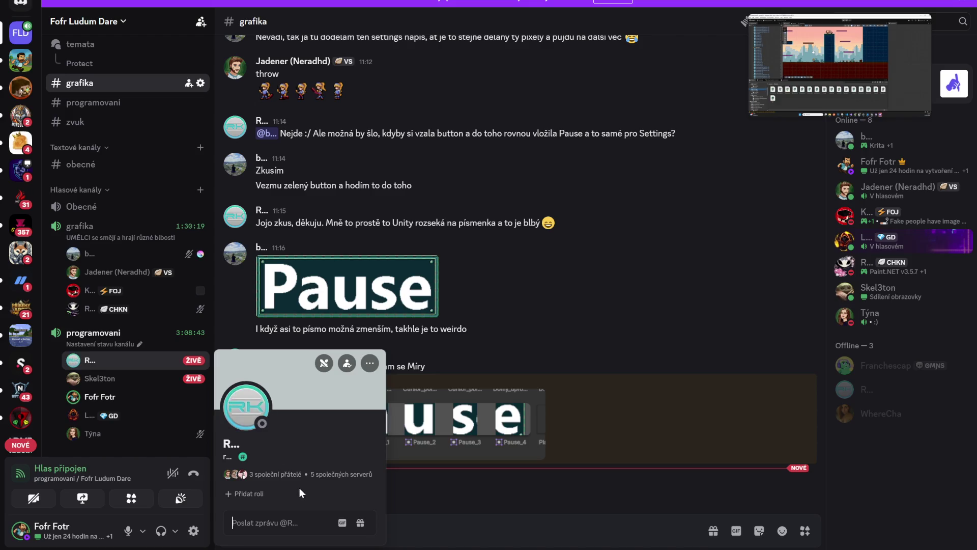
left_click(150, 363)
left_click(150, 362)
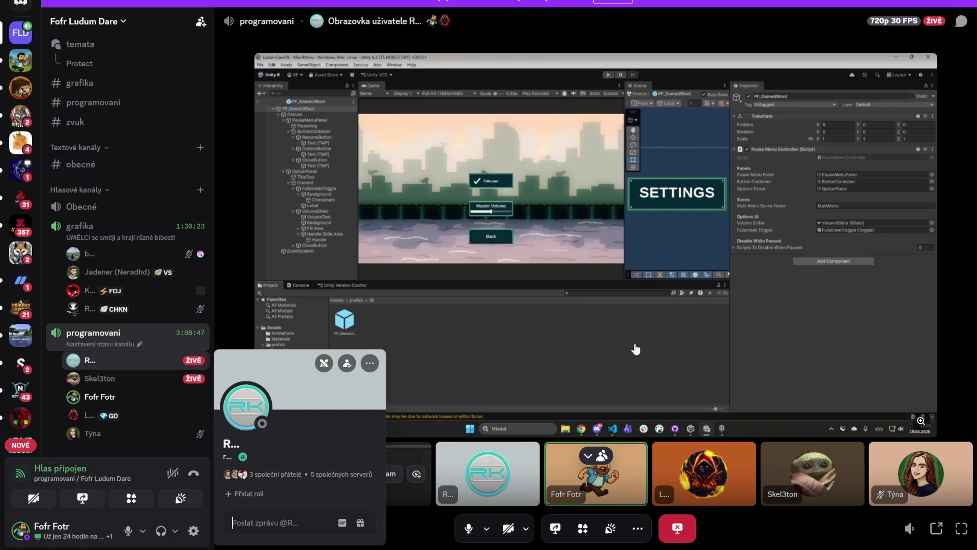
left_click(578, 37)
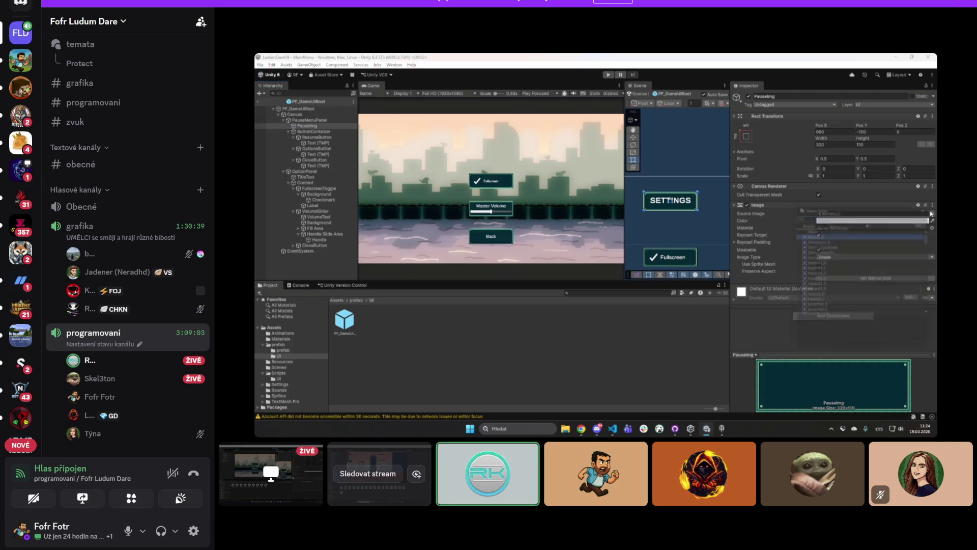
right_click(584, 314)
left_click(544, 344)
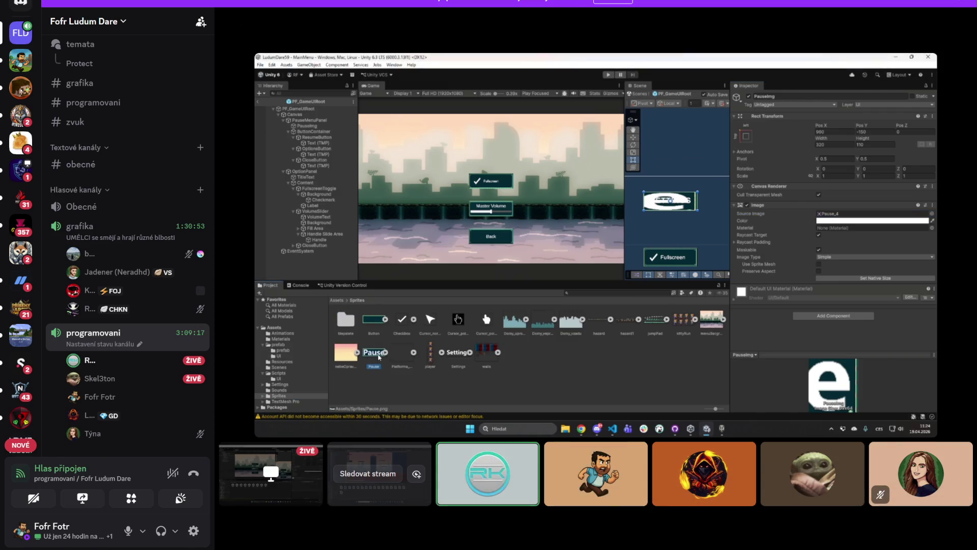
mouse_move(890, 161)
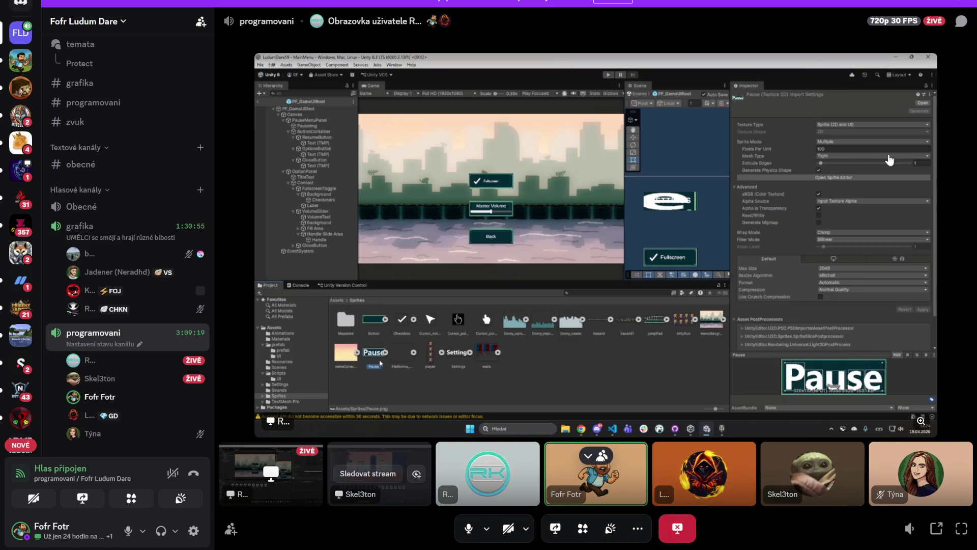